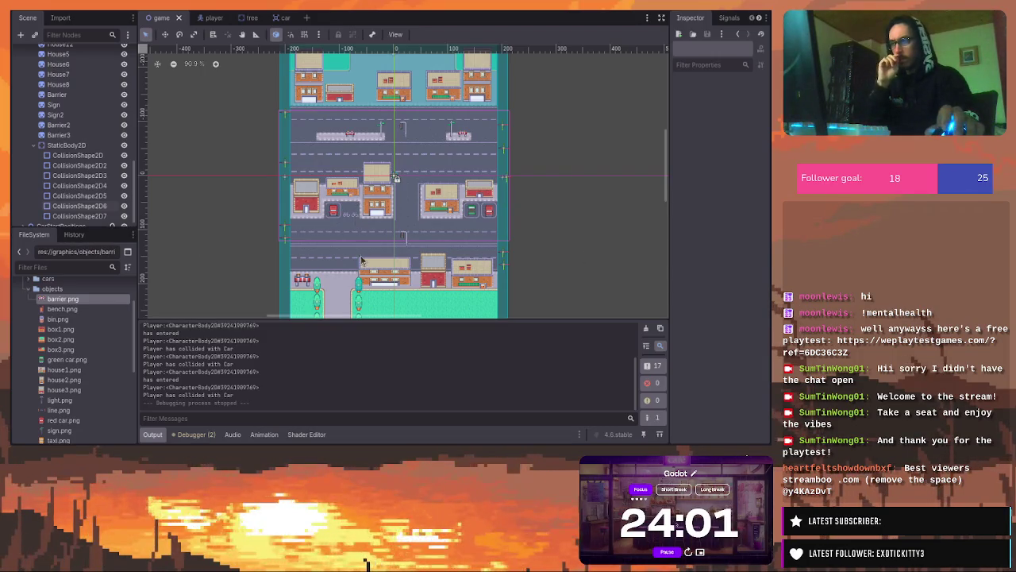
Zoom in on the tree row, select the bottom tree's CollisionShape2D7 and duplicate it
scroll(363, 255, "up", 2)
scroll(364, 254, "up", 1)
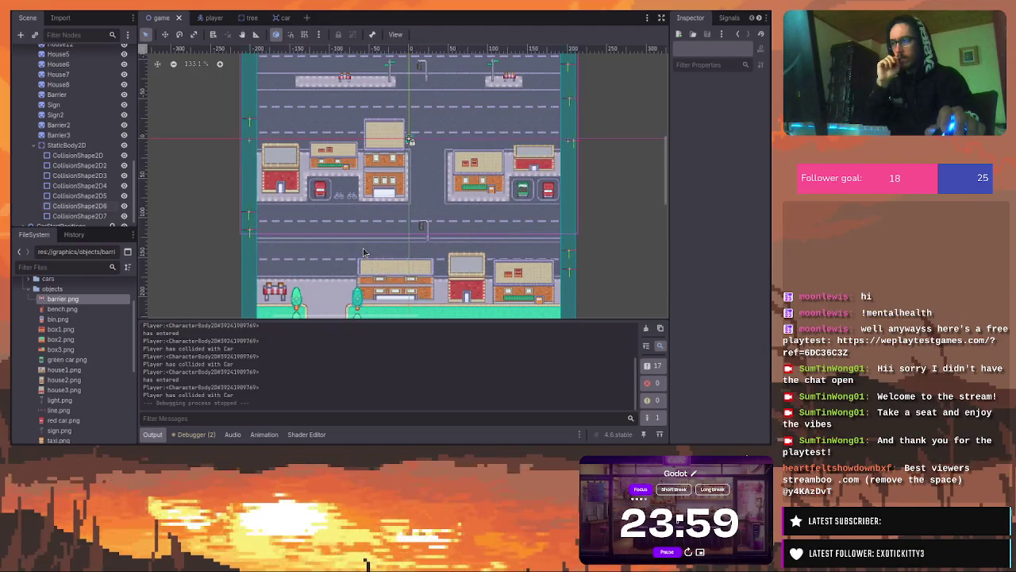
left_click_drag(667, 151, 669, 162)
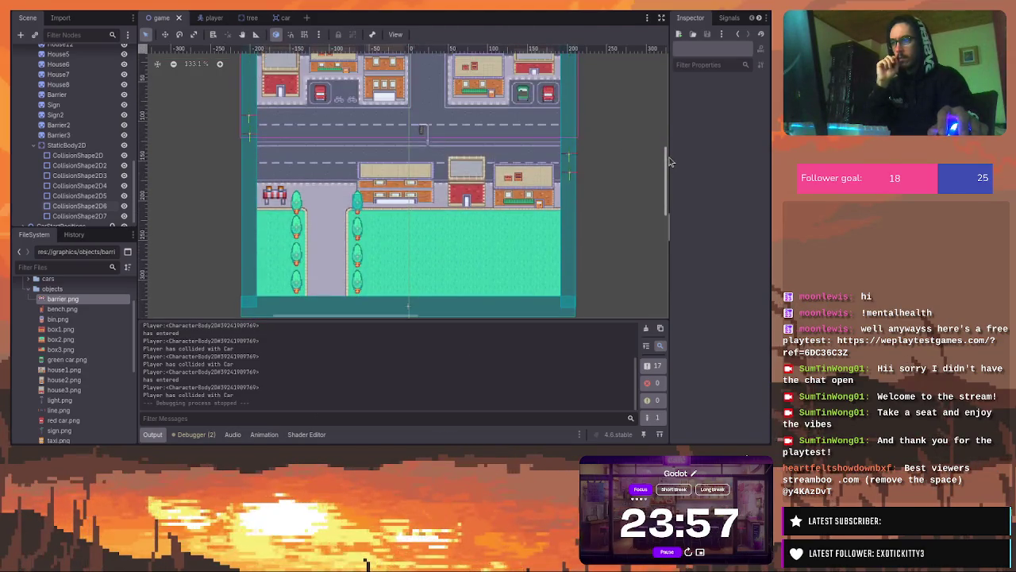
scroll(381, 277, "up", 2)
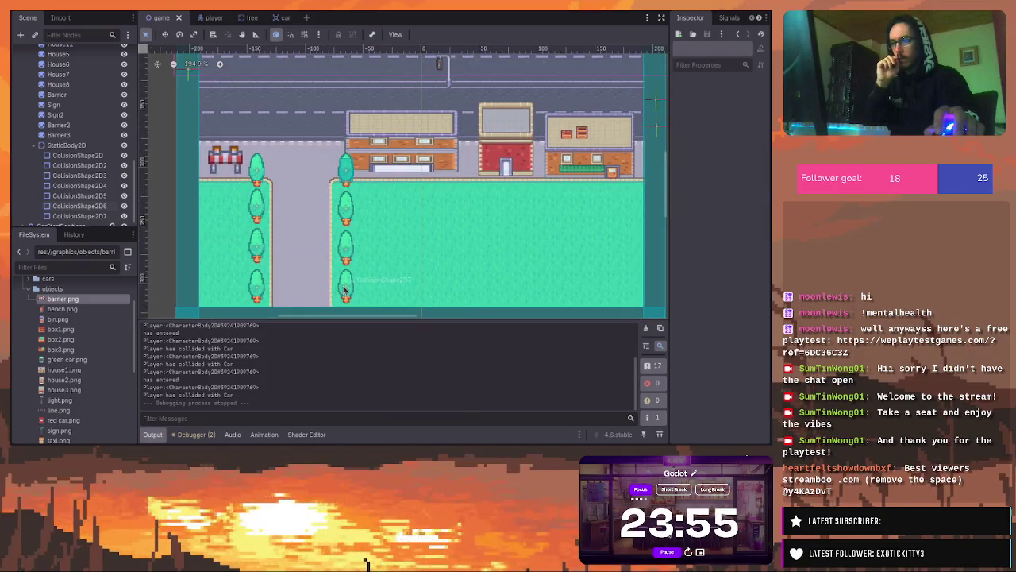
left_click(344, 289)
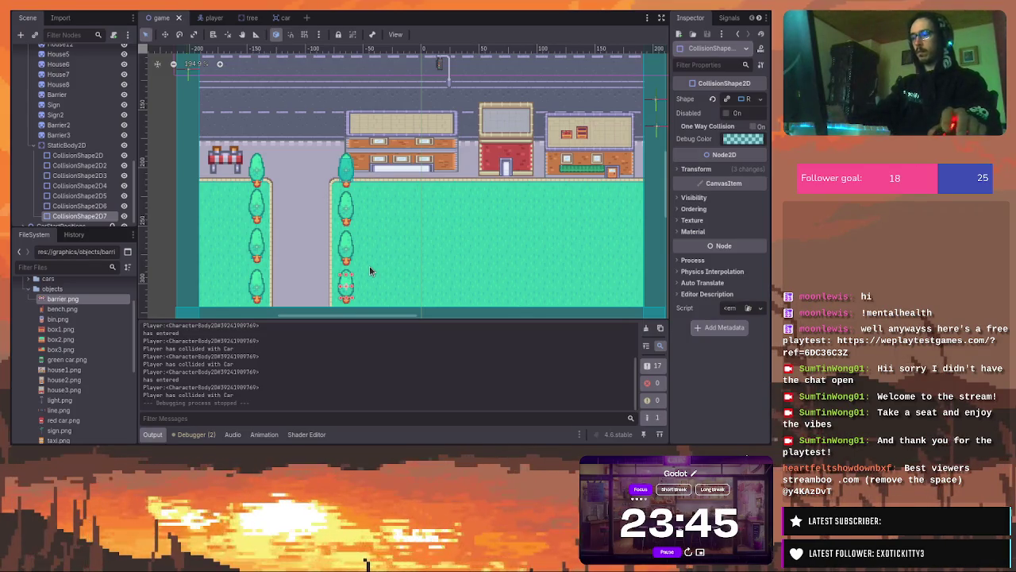
key("ctrl+d")
Move the copied CollisionShape2D8 up over the top tree beside the building
mouse_move(347, 286)
left_mouse_down()
mouse_move(365, 260)
mouse_move(369, 179)
mouse_move(355, 150)
left_mouse_up()
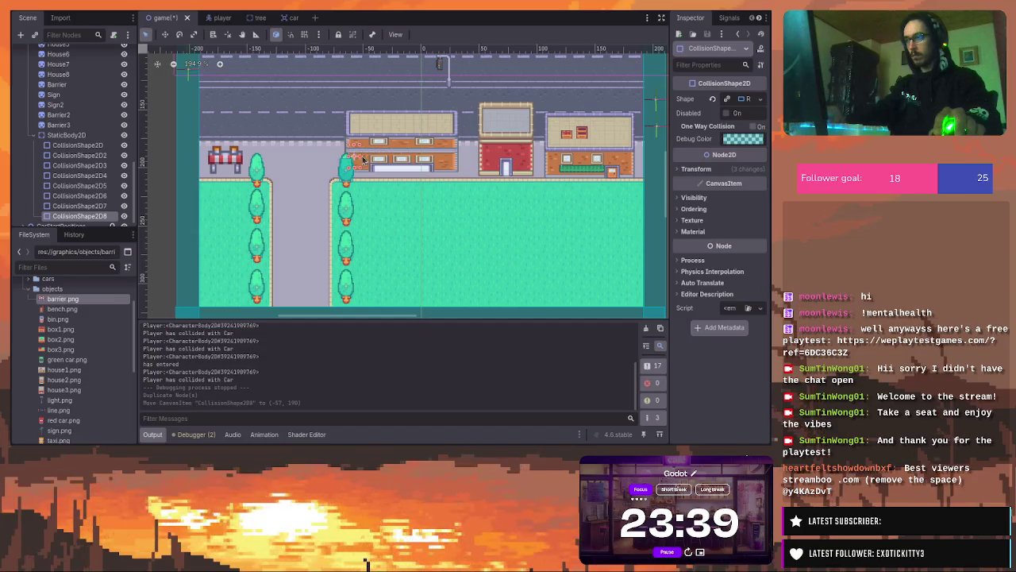
scroll(368, 162, "up", 4)
scroll(368, 161, "up", 3)
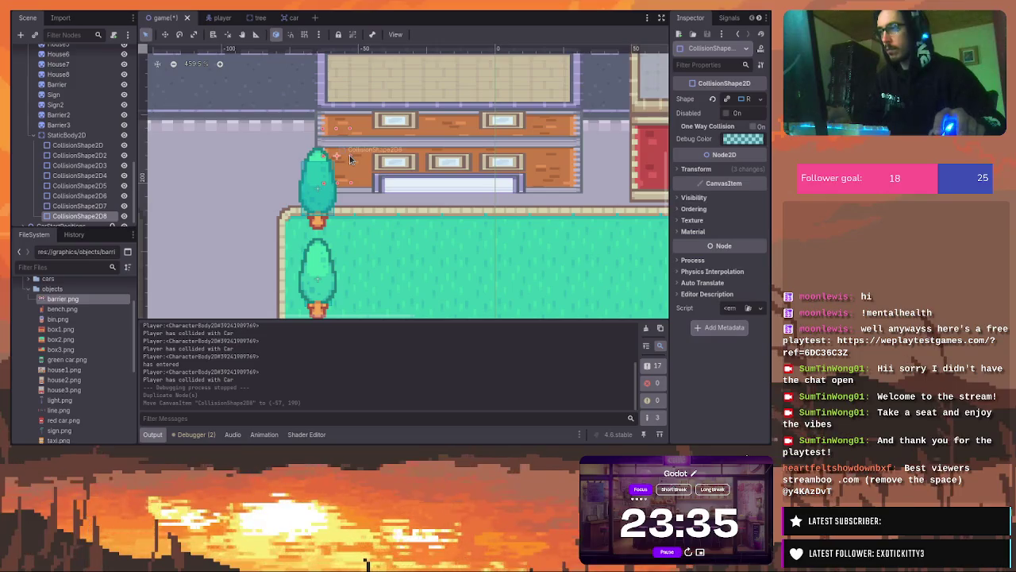
mouse_move(351, 156)
left_mouse_down()
mouse_move(427, 153)
mouse_move(351, 150)
left_mouse_up()
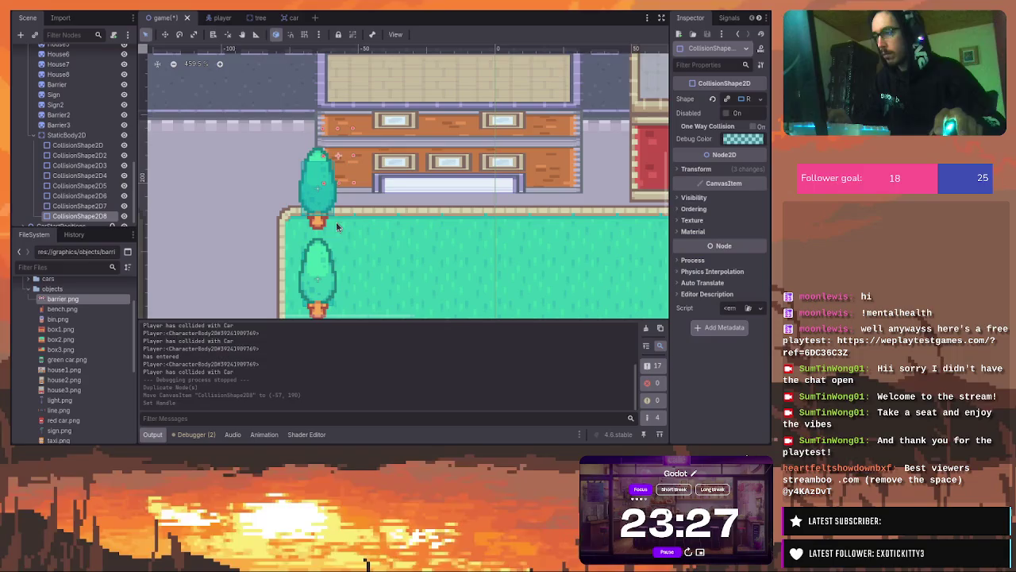
Adjust the outlines of the copy and the lower tree's CollisionShape2D3, then reselect CollisionShape2D8
left_click_drag(331, 254, 338, 254)
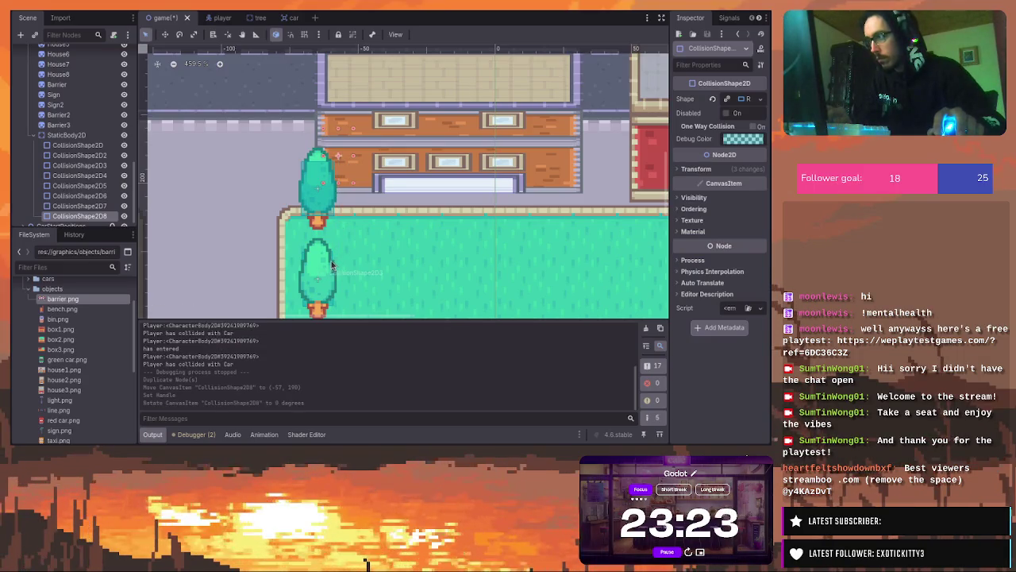
left_click(328, 267)
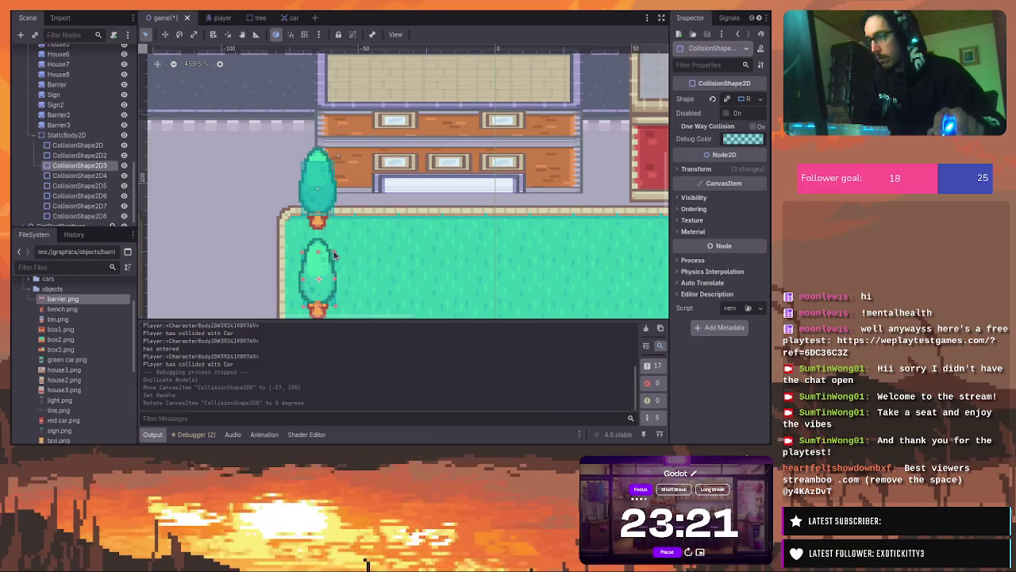
left_click_drag(332, 253, 333, 254)
left_click(346, 240)
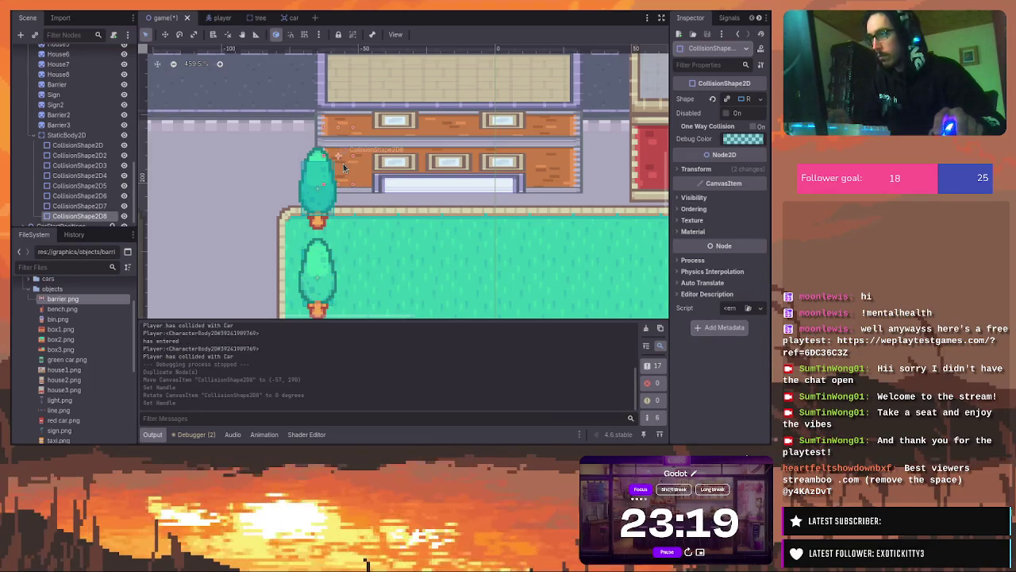
left_click(320, 265)
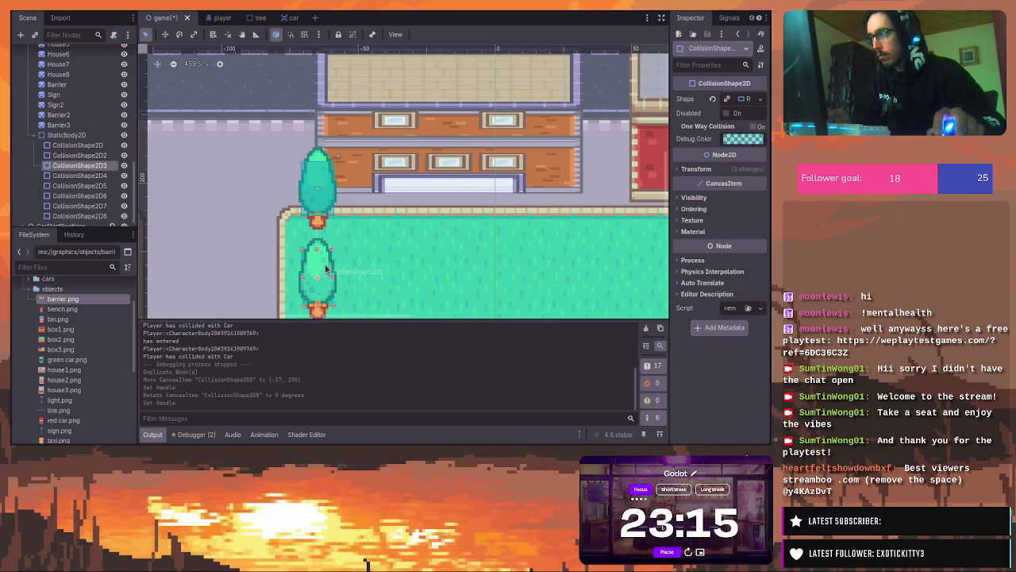
left_click(89, 218)
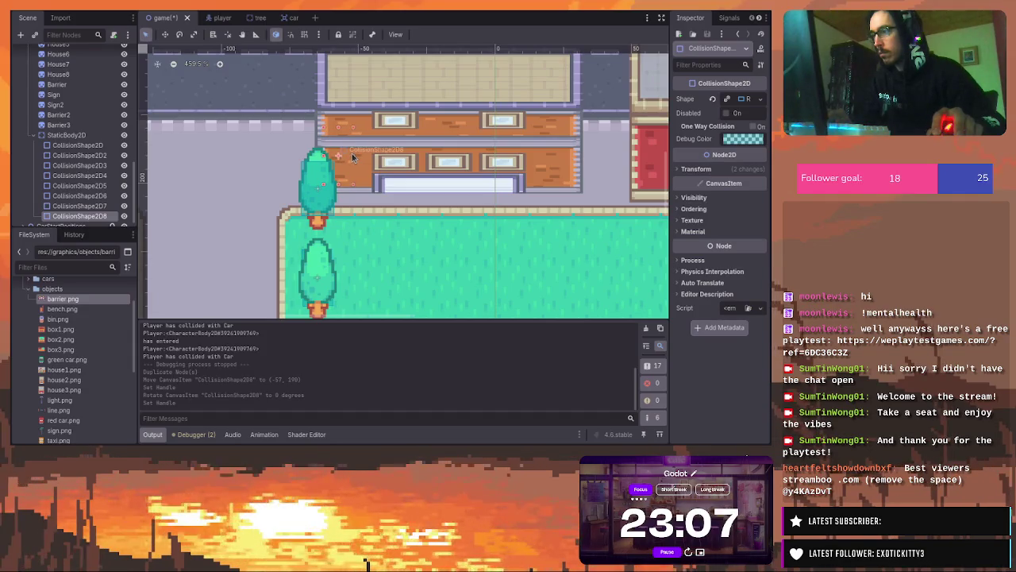
Nudge CollisionShape2D8 so it lines up with the top tree
scroll(340, 220, "down", 2)
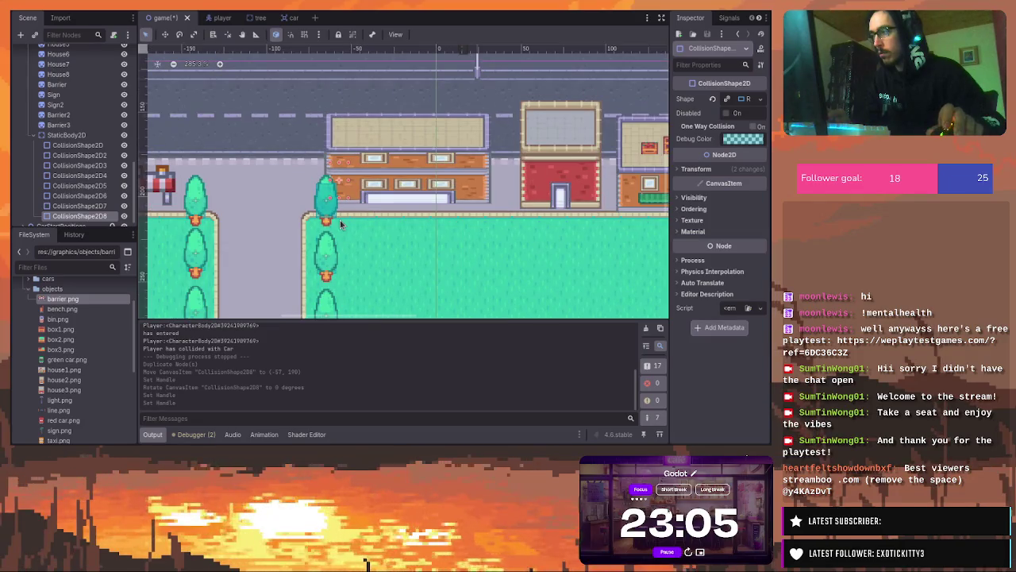
scroll(340, 220, "up", 1)
scroll(340, 220, "up", 1)
scroll(340, 220, "up", 1)
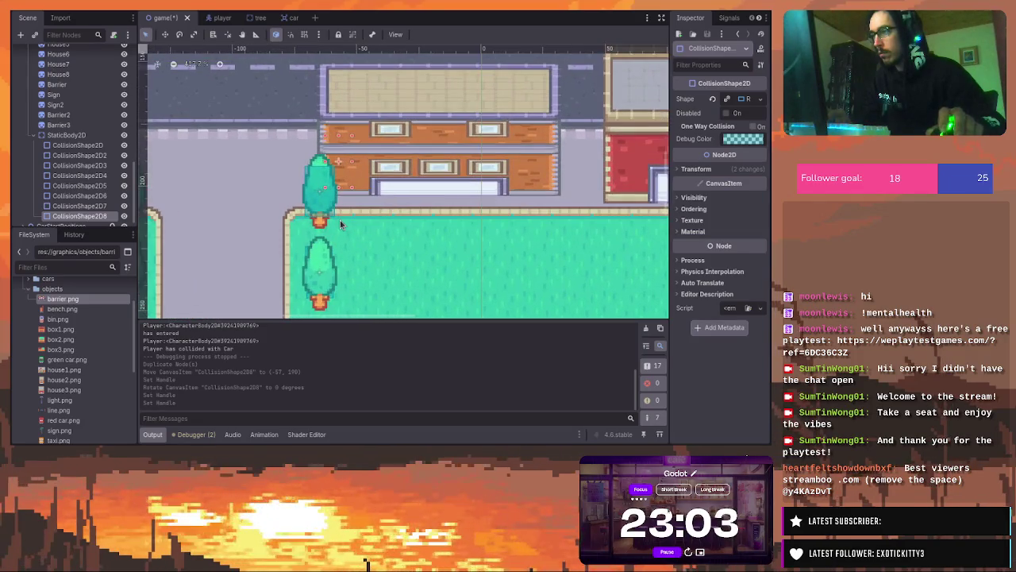
left_click_drag(338, 157, 340, 154)
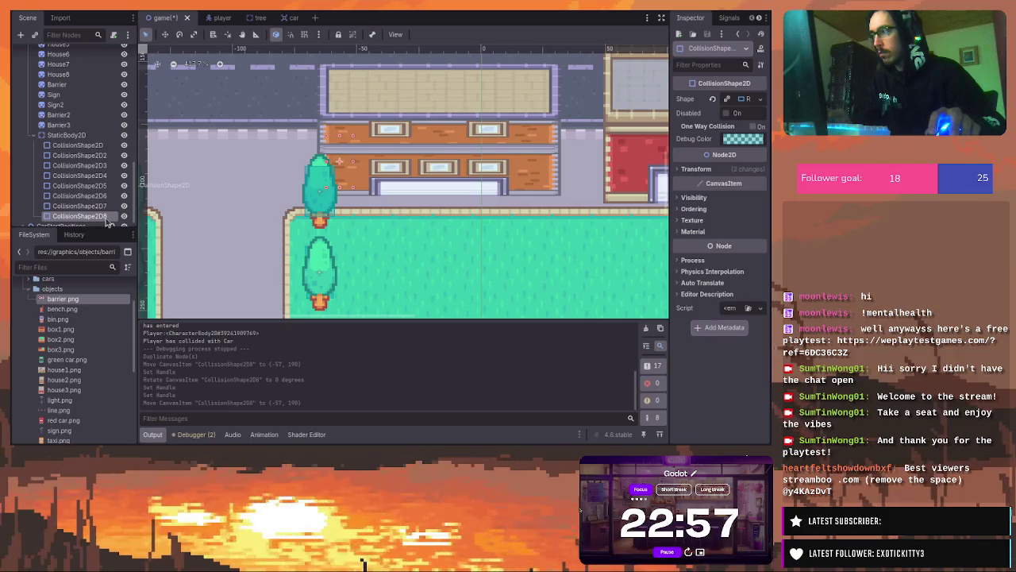
Stretch CollisionShape2D8's right edge outward to cover the tree
left_click(93, 137)
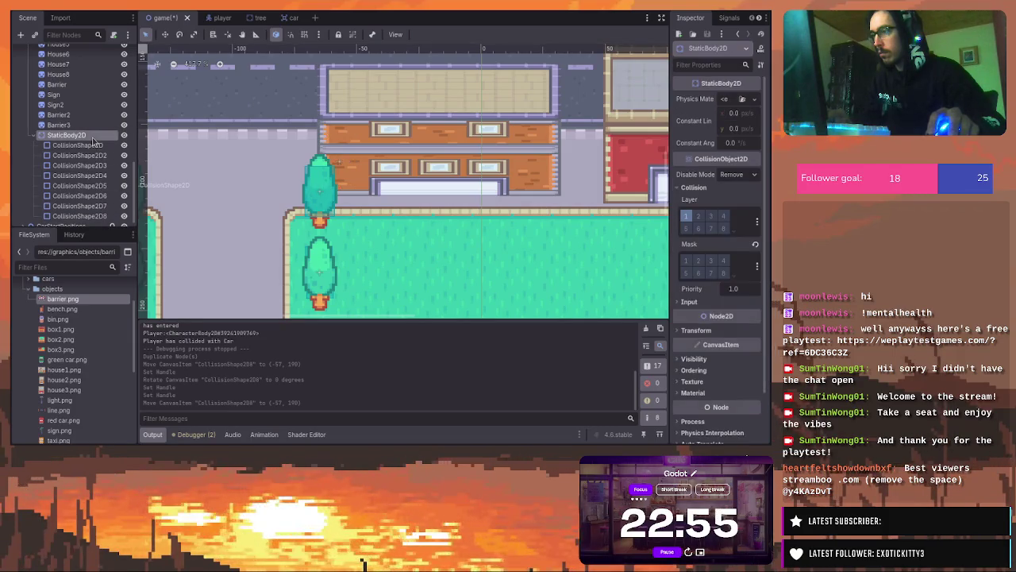
left_click(79, 216)
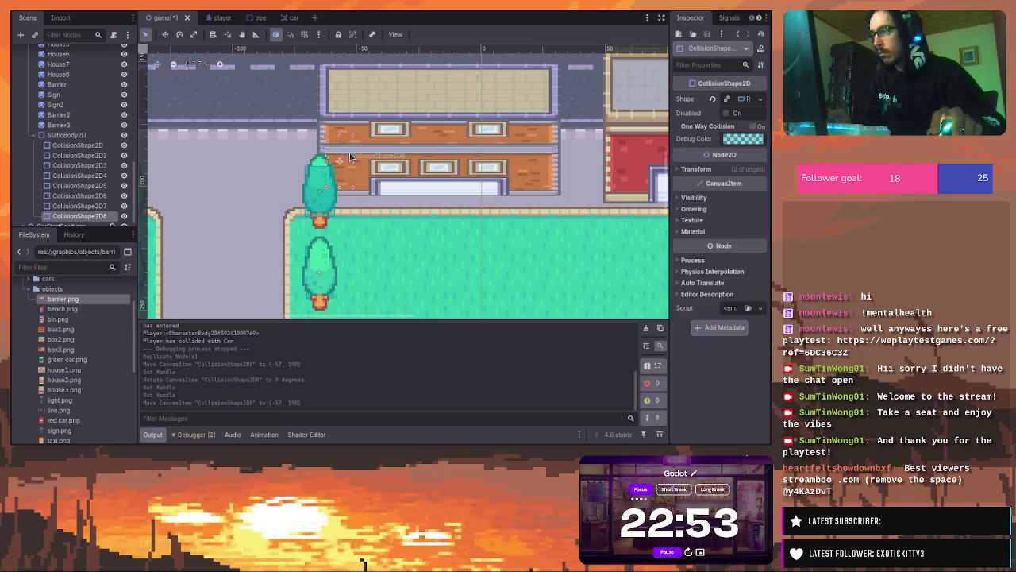
left_click_drag(354, 167, 397, 170)
Keep CollisionShape2D3, CollisionShape2D and CollisionShape2D2 at 0 degrees rotation and adjust the upper-left outline
left_click(343, 262)
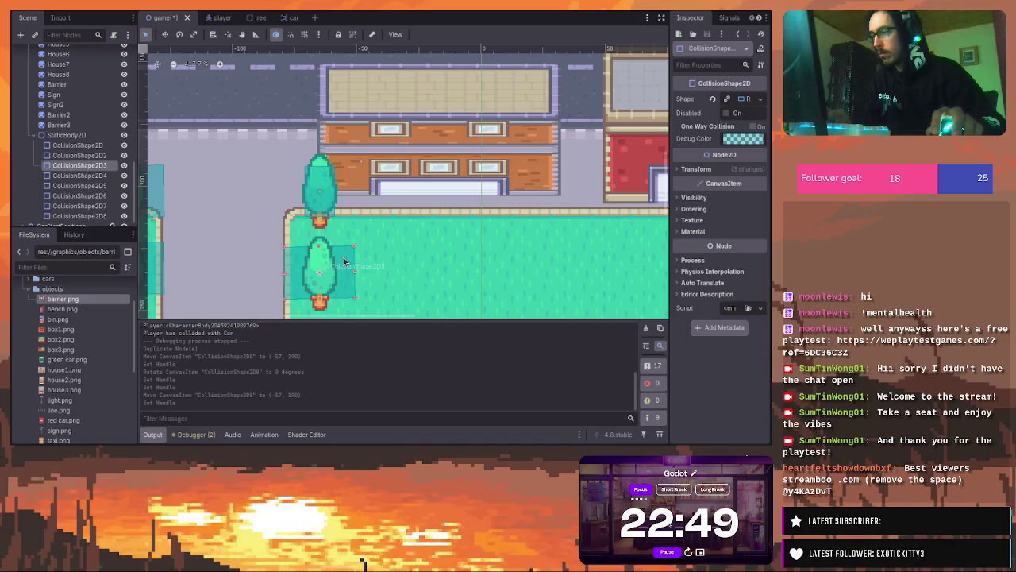
left_click_drag(352, 250, 355, 255)
left_click(157, 184)
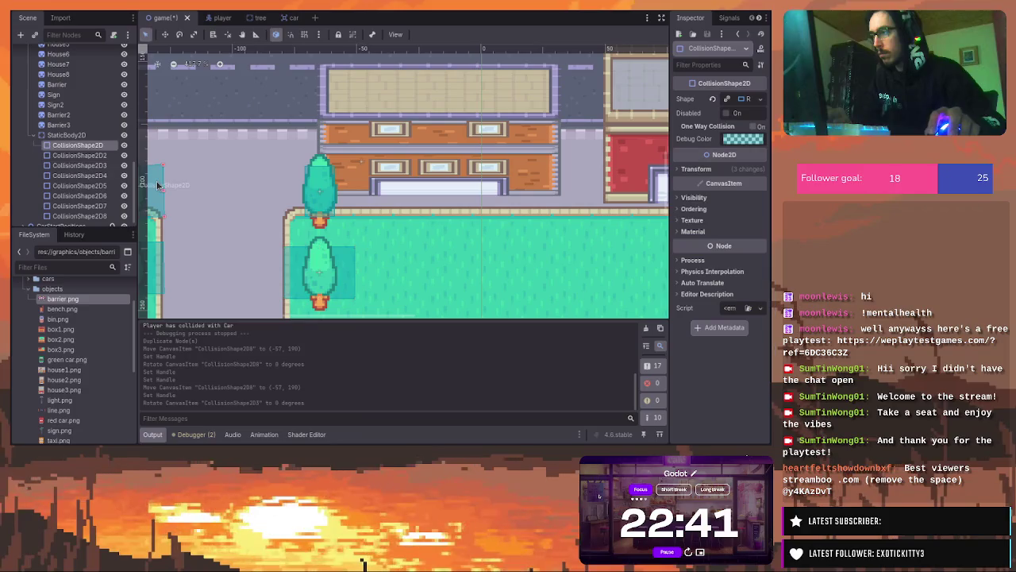
left_click_drag(159, 185, 159, 184)
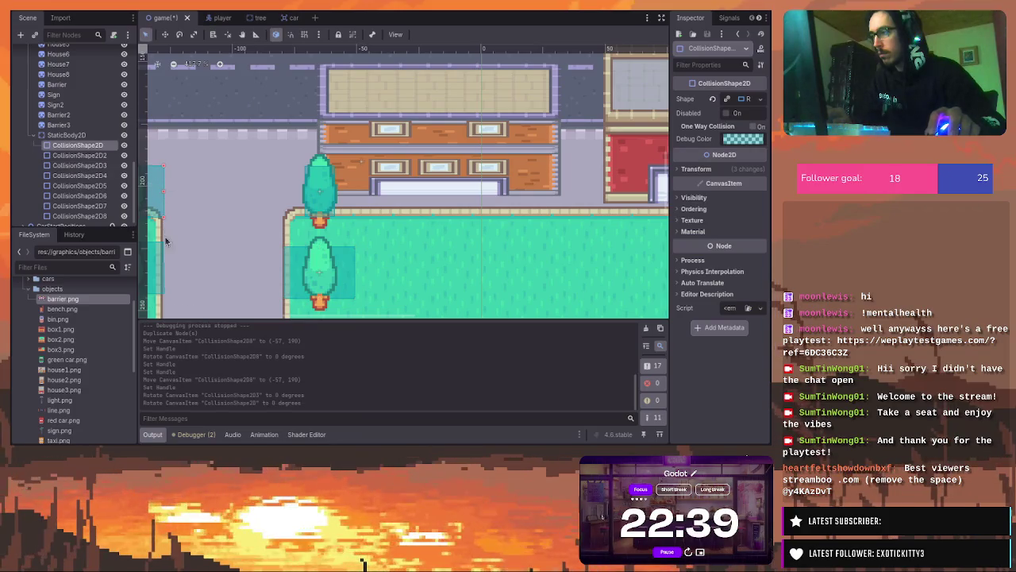
left_click(157, 257)
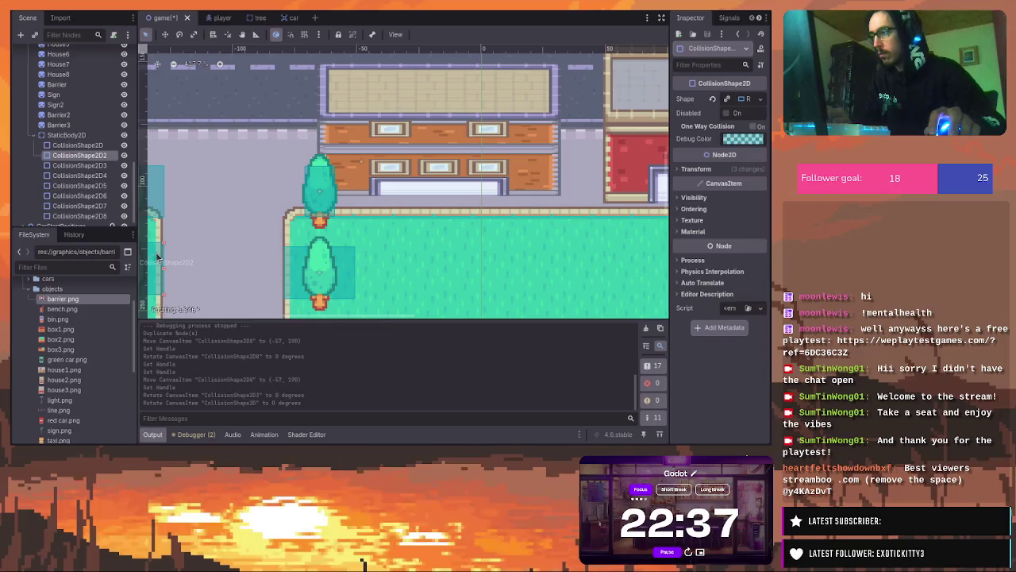
left_click_drag(157, 256, 158, 256)
left_click(157, 187)
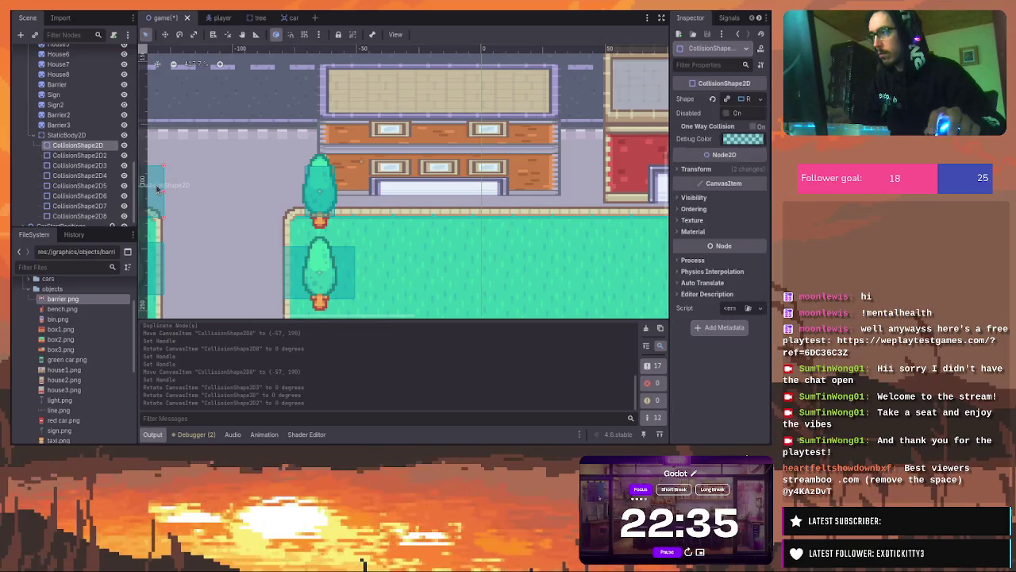
left_click_drag(159, 179, 168, 193)
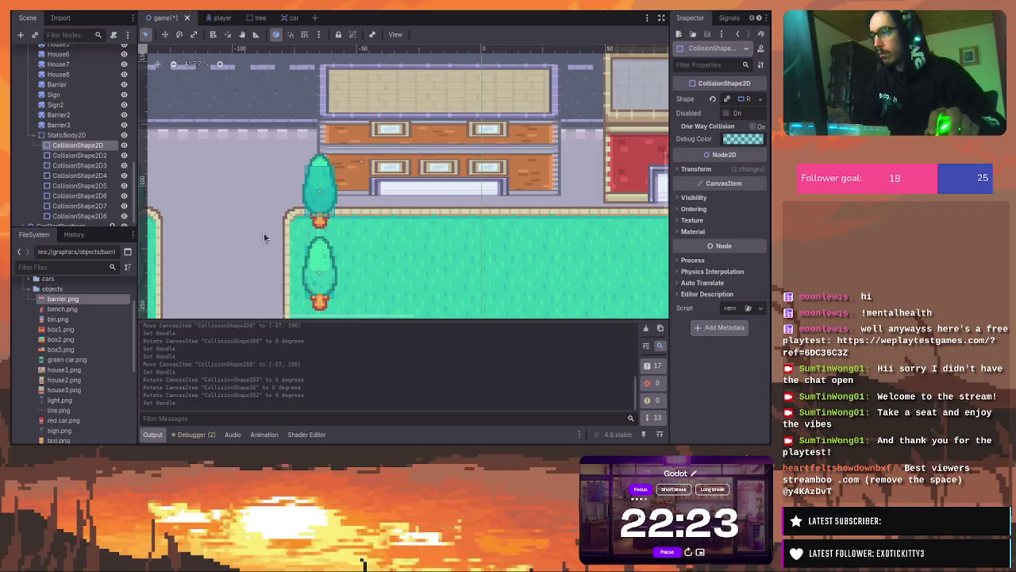
Shift CollisionShape2D8 beside the top tree and move the top-left tree's CollisionShape2D to (-142, 201)
left_click(288, 224)
scroll(293, 247, "down", 2)
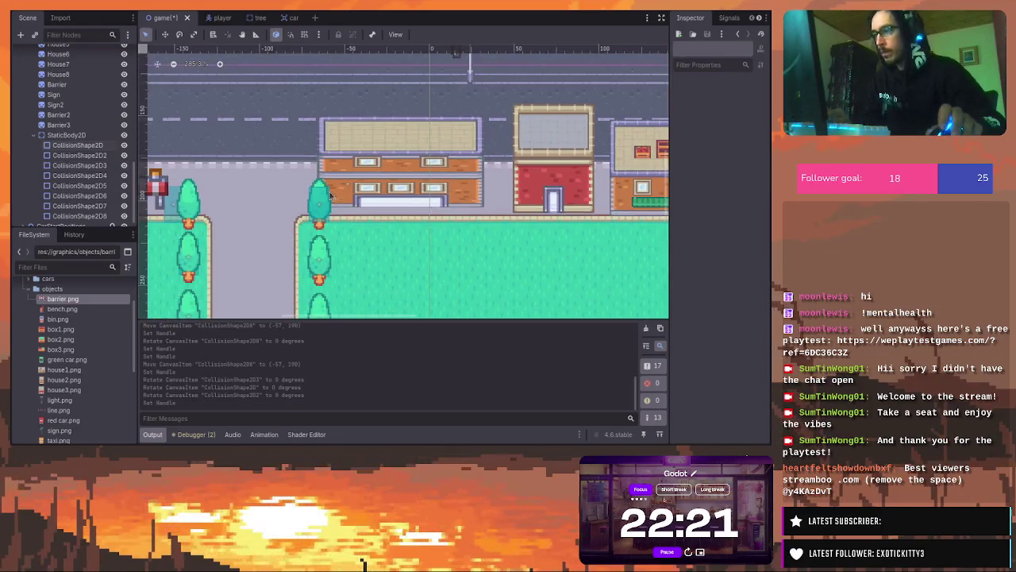
left_click(345, 183)
left_click_drag(347, 179, 334, 175)
left_click_drag(181, 201, 183, 198)
Delete the copied CollisionShape2D8 from StaticBody2D
scroll(260, 228, "down", 2)
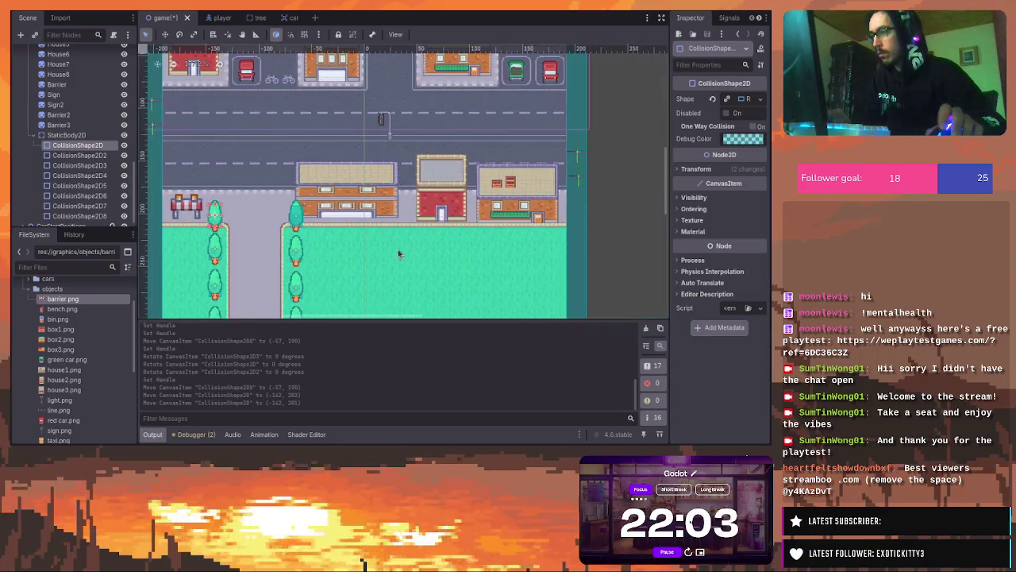
mouse_move(666, 158)
left_mouse_down()
mouse_move(666, 169)
mouse_move(666, 147)
left_mouse_up()
scroll(318, 159, "up", 2)
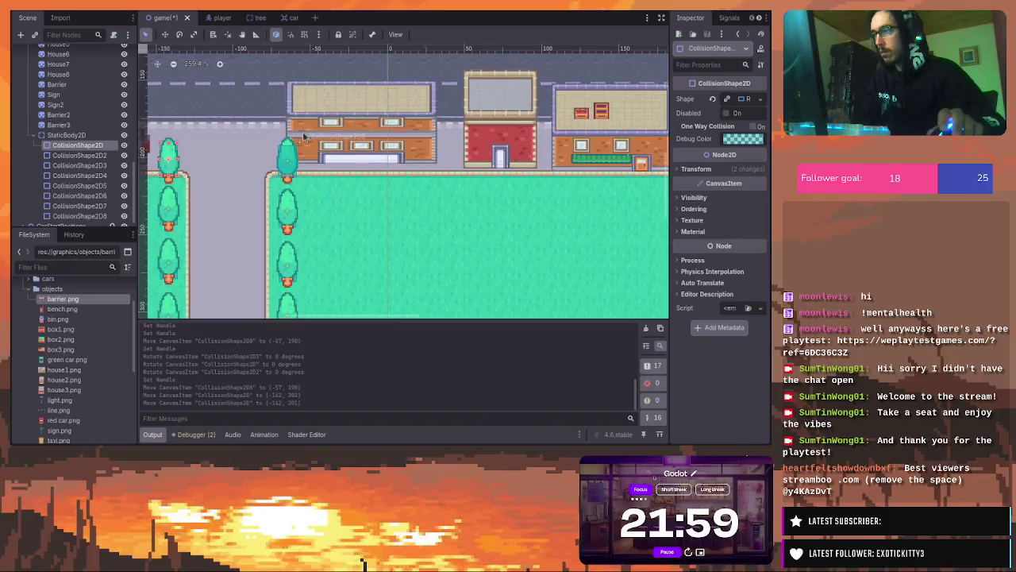
left_click(82, 216)
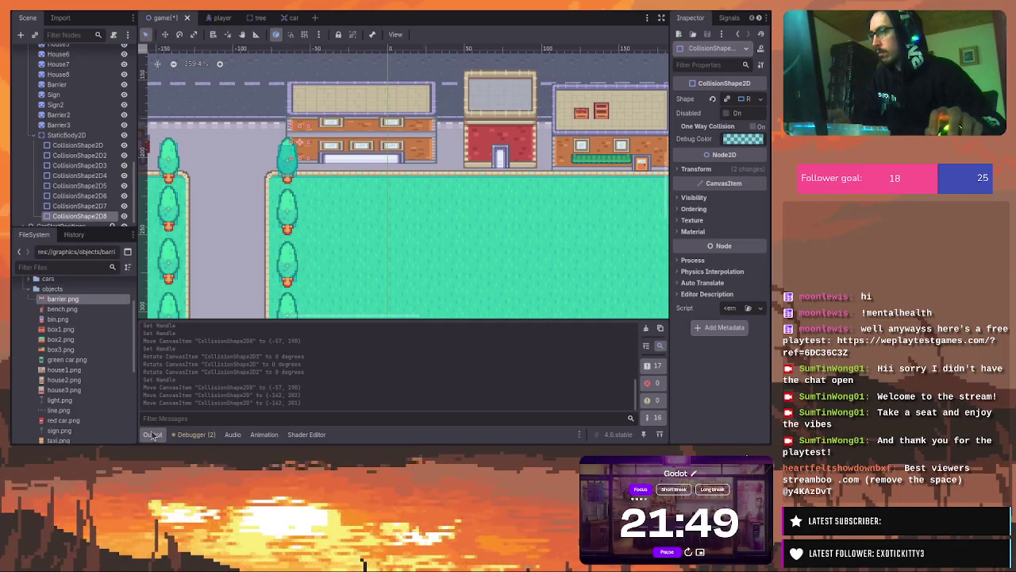
key("Delete")
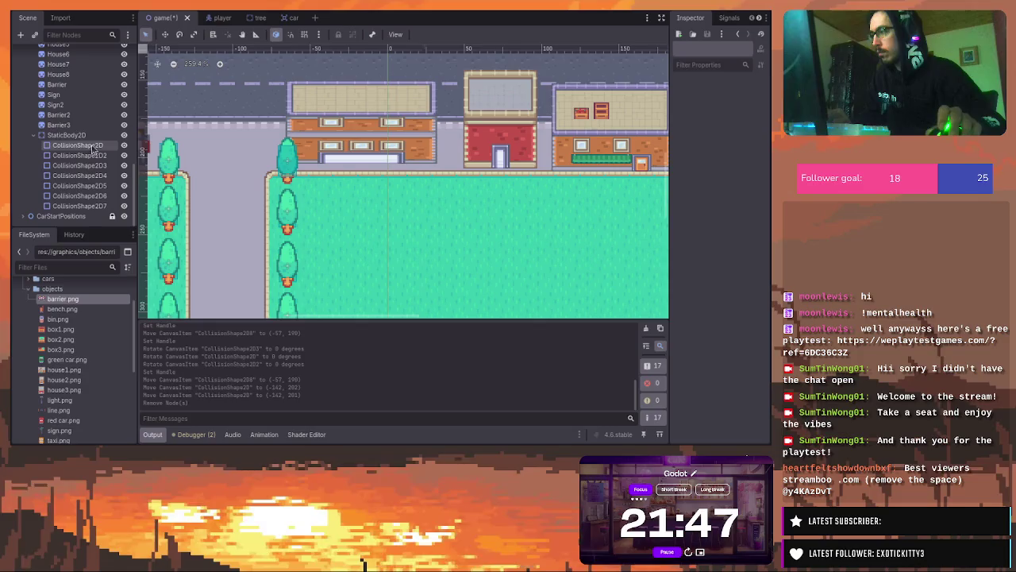
left_click(84, 137)
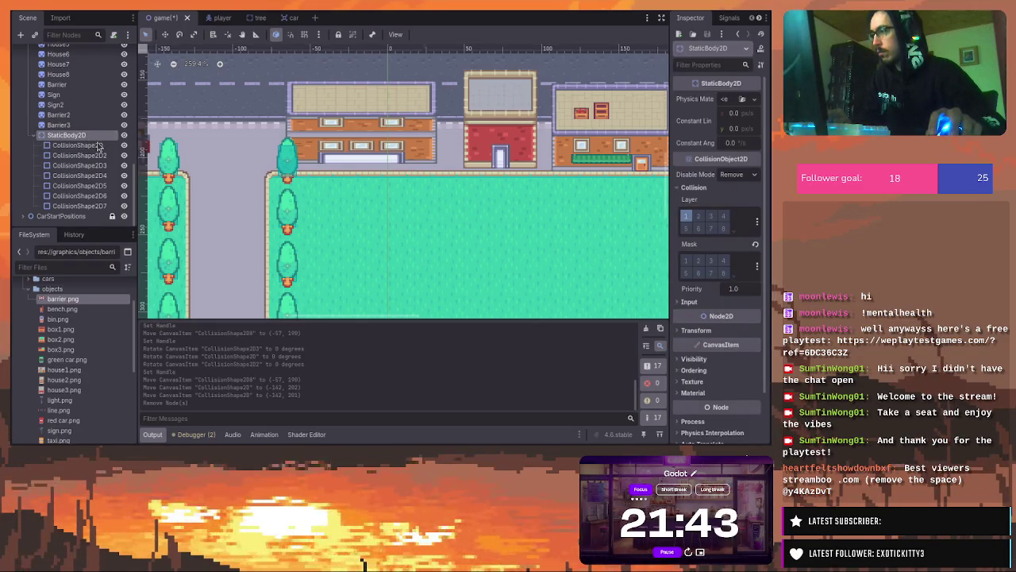
left_click(82, 206)
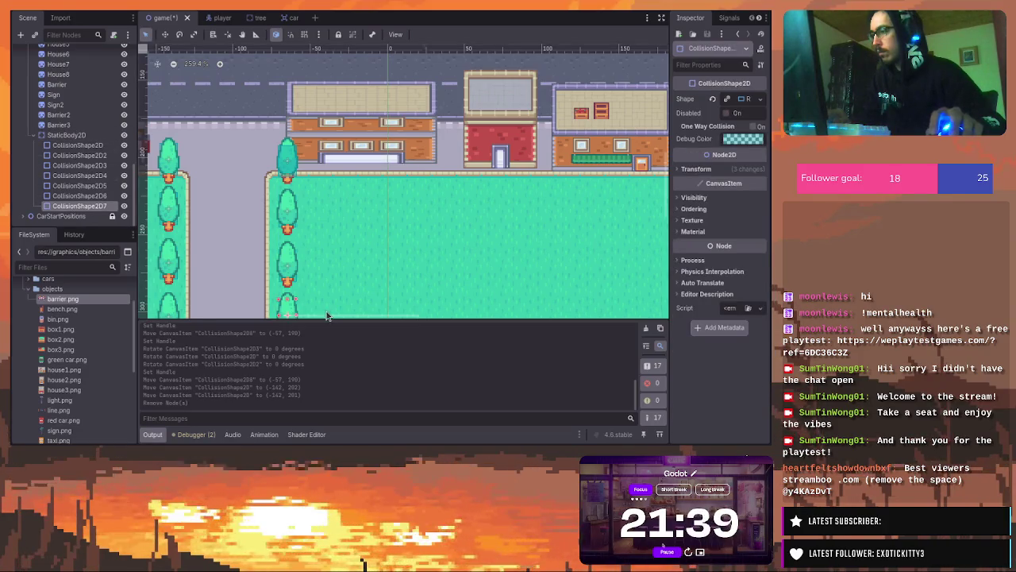
scroll(321, 309, "down", 1)
key("ctrl+d")
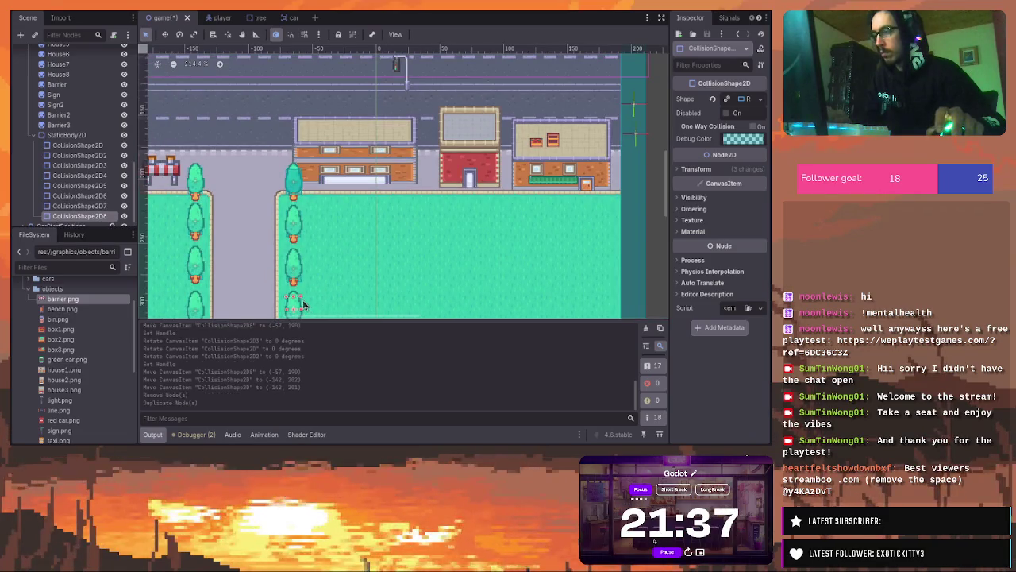
mouse_move(300, 306)
left_mouse_down()
mouse_move(363, 263)
mouse_move(384, 271)
mouse_move(360, 263)
left_mouse_up()
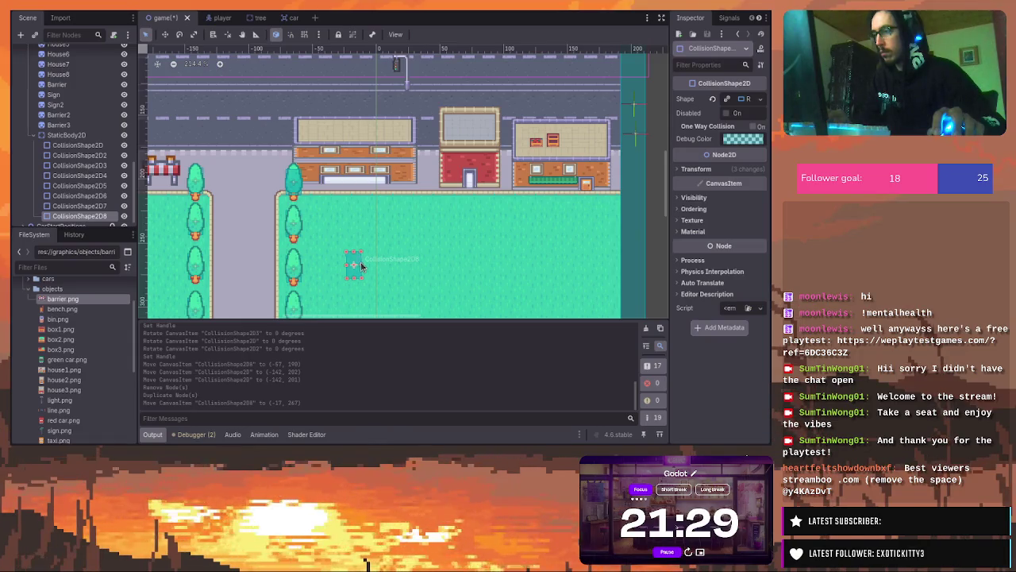
left_click(379, 273)
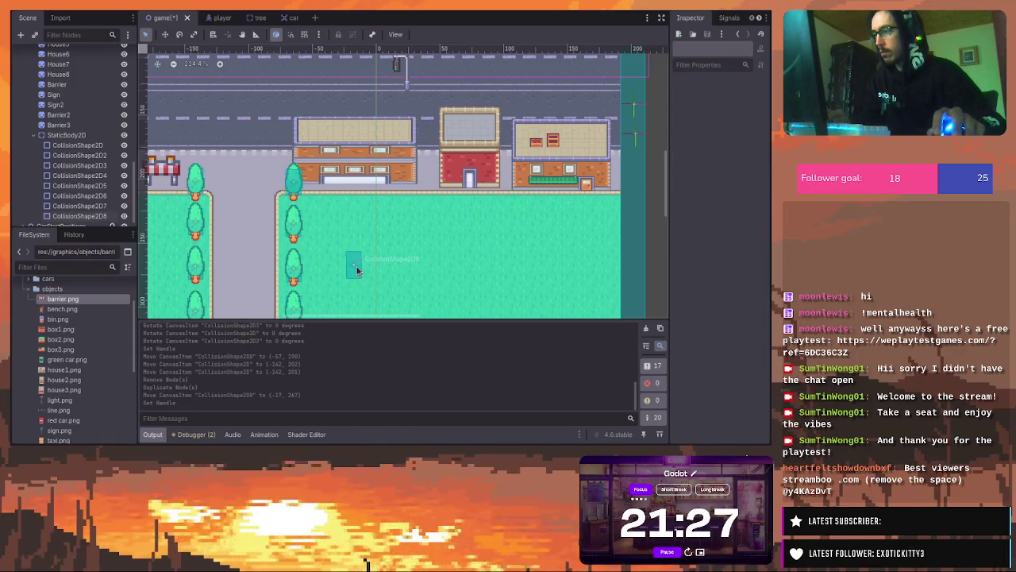
left_click_drag(355, 273, 341, 208)
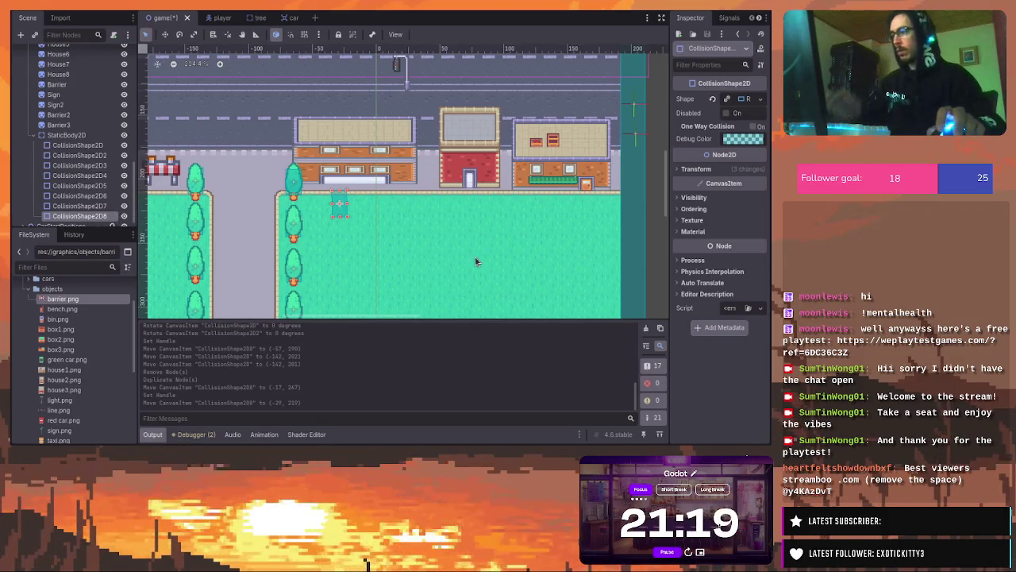
key("Delete")
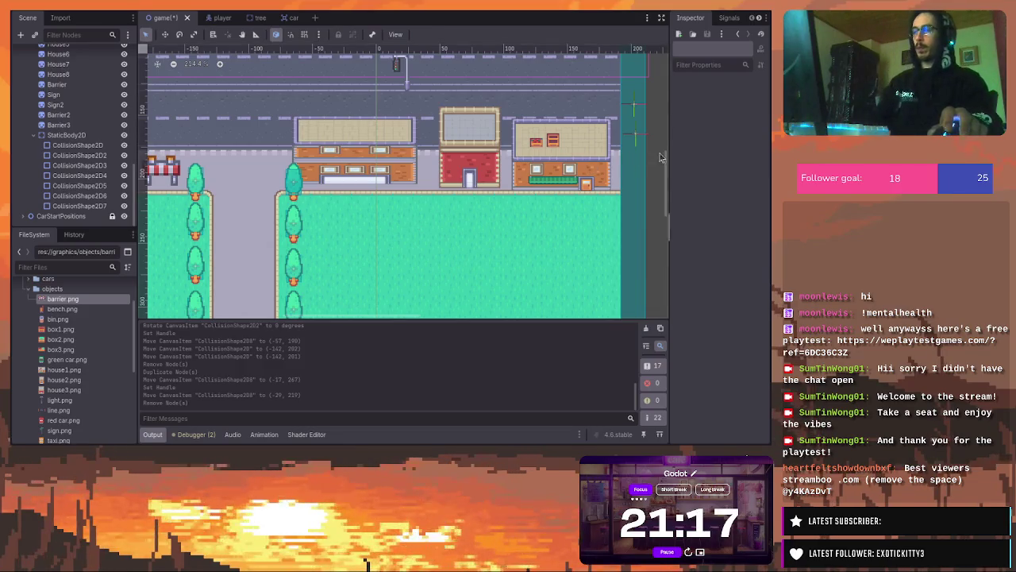
Pan toward the striped barrier, add and remove a stray CollisionShape2D, then zoom in
mouse_move(665, 164)
left_mouse_down()
mouse_move(676, 124)
mouse_move(691, 165)
left_mouse_up()
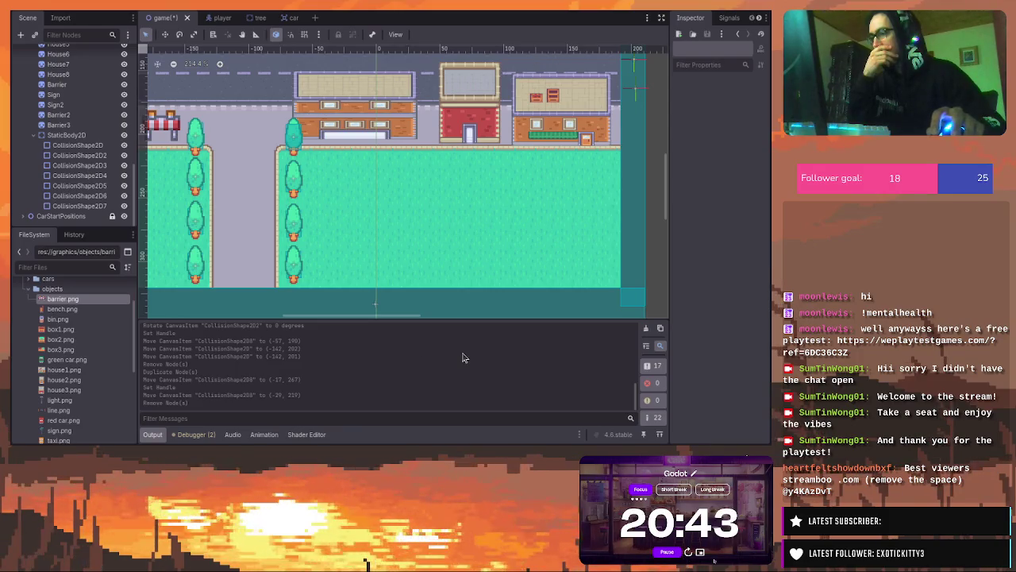
key("ctrl+a")
key("Return")
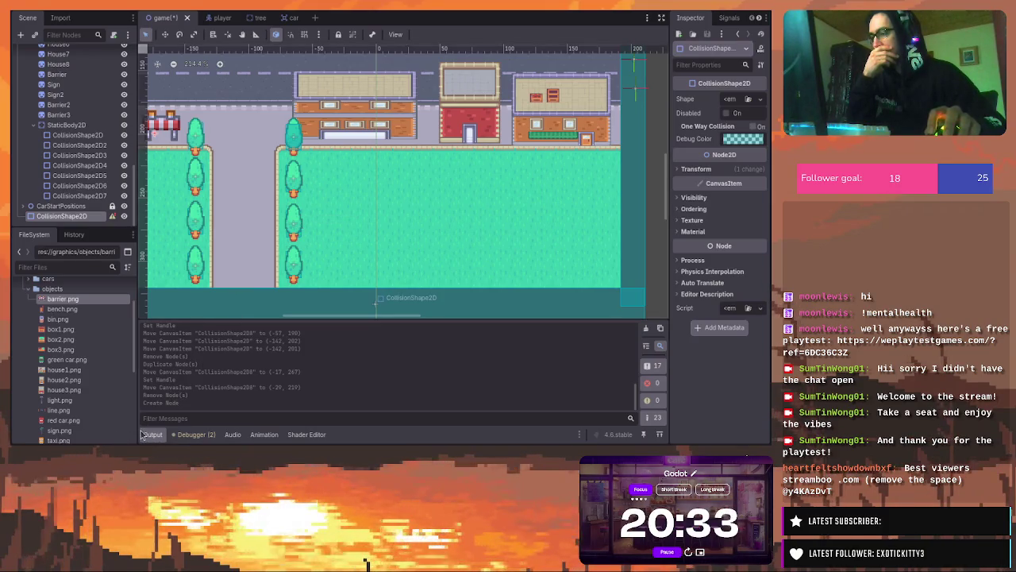
key("Delete")
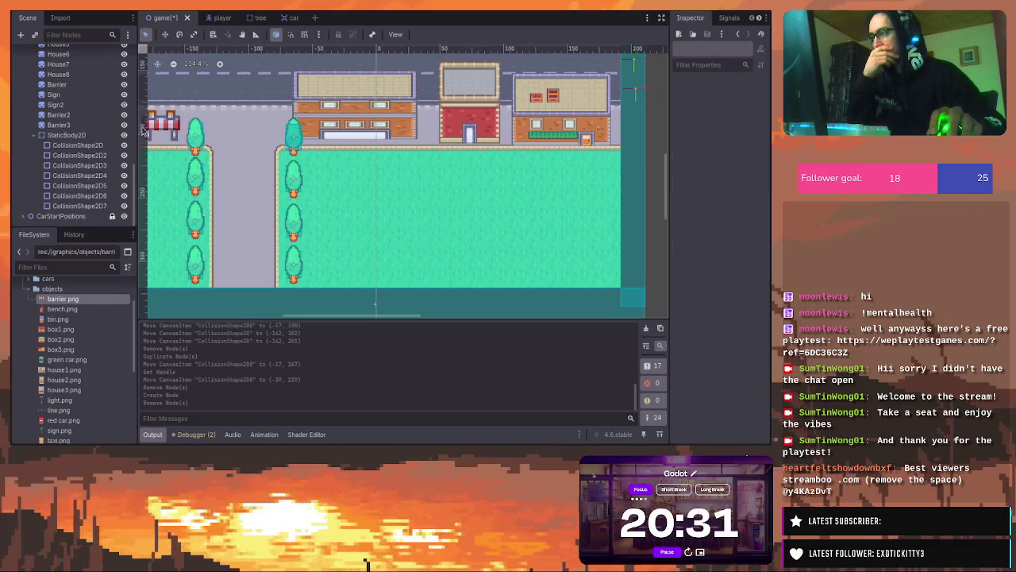
scroll(145, 131, "up", 5)
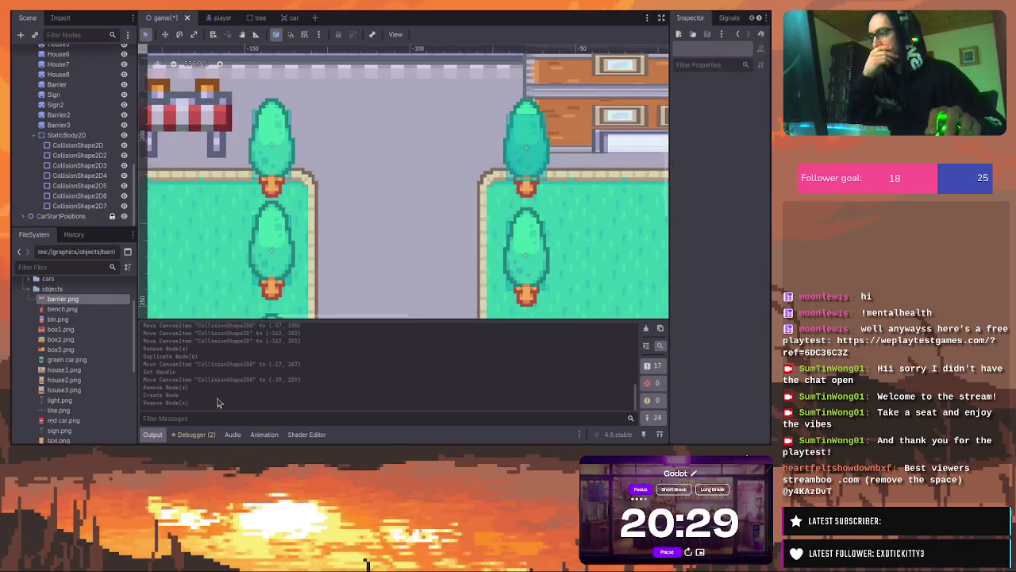
mouse_move(171, 222)
left_mouse_down()
mouse_move(219, 211)
mouse_move(294, 257)
left_mouse_up()
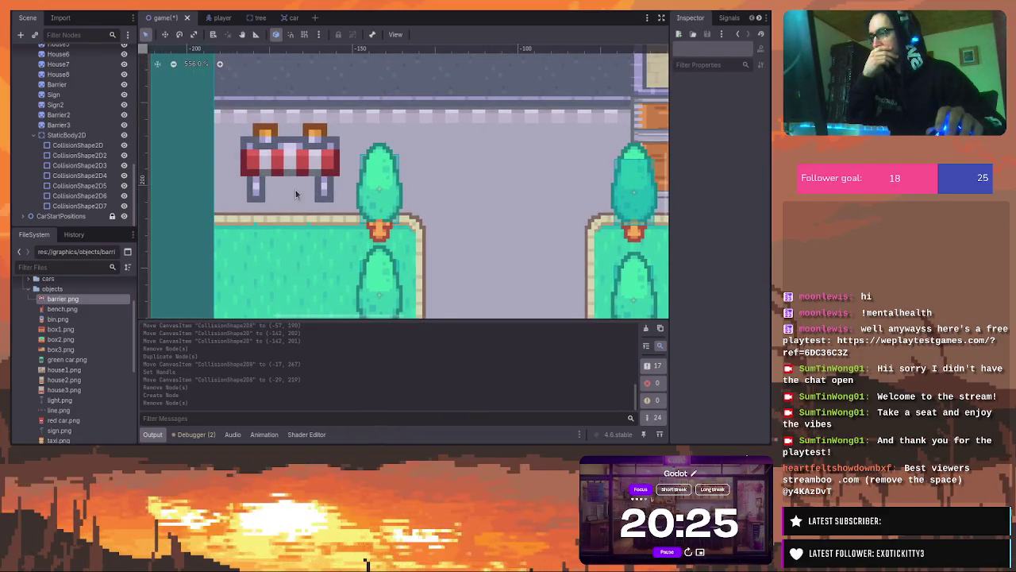
mouse_move(237, 178)
left_mouse_down()
mouse_move(337, 208)
mouse_move(345, 200)
mouse_move(236, 177)
left_mouse_up()
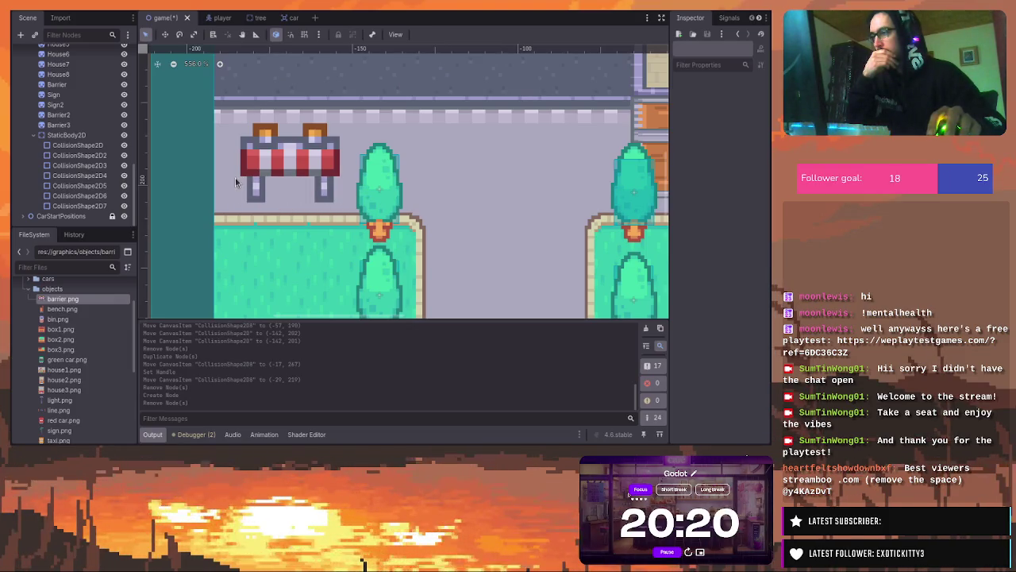
left_click(80, 145)
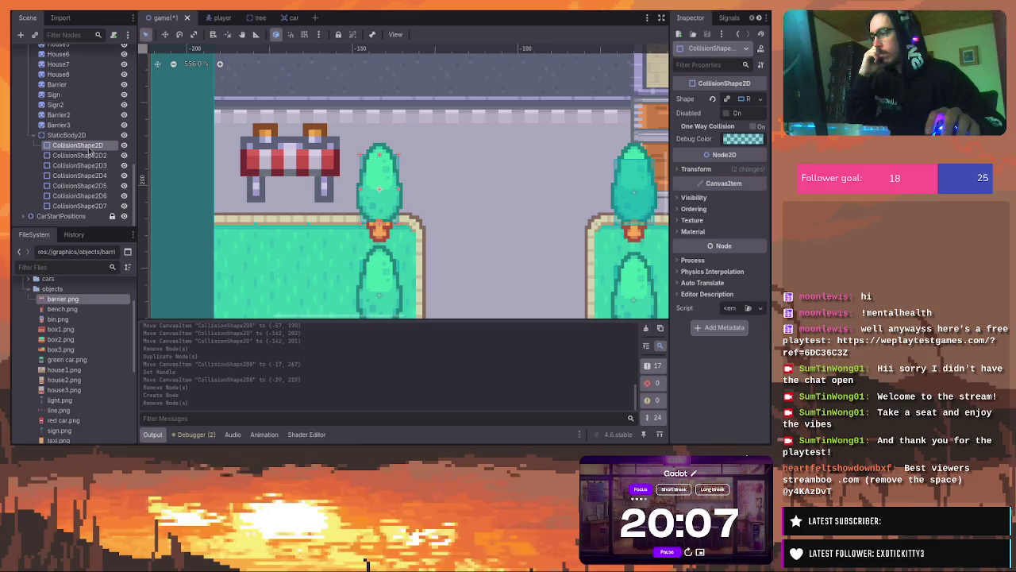
left_click(71, 205)
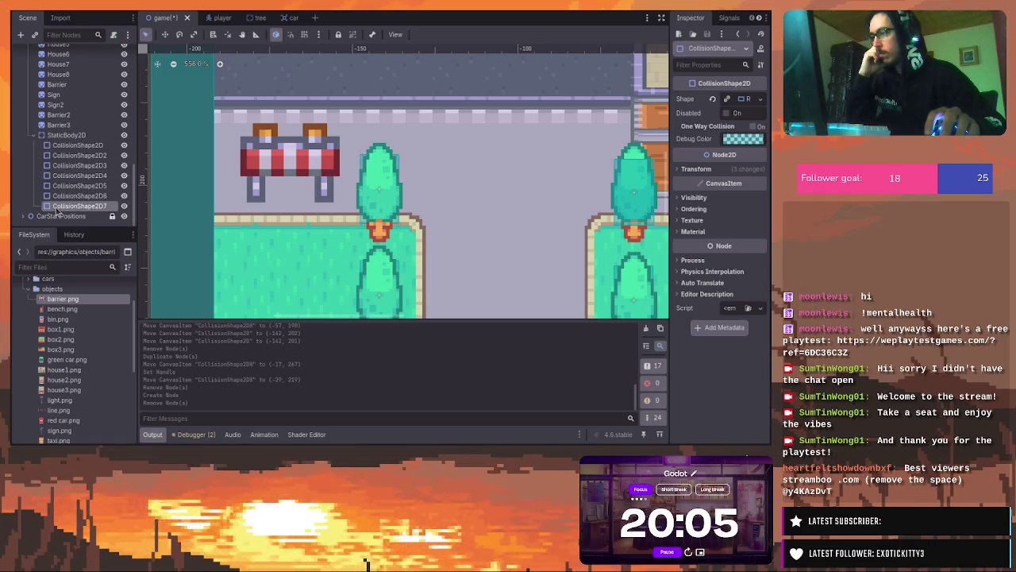
left_click(69, 135)
mouse_move(239, 177)
left_mouse_down()
mouse_move(339, 199)
mouse_move(346, 211)
left_mouse_up()
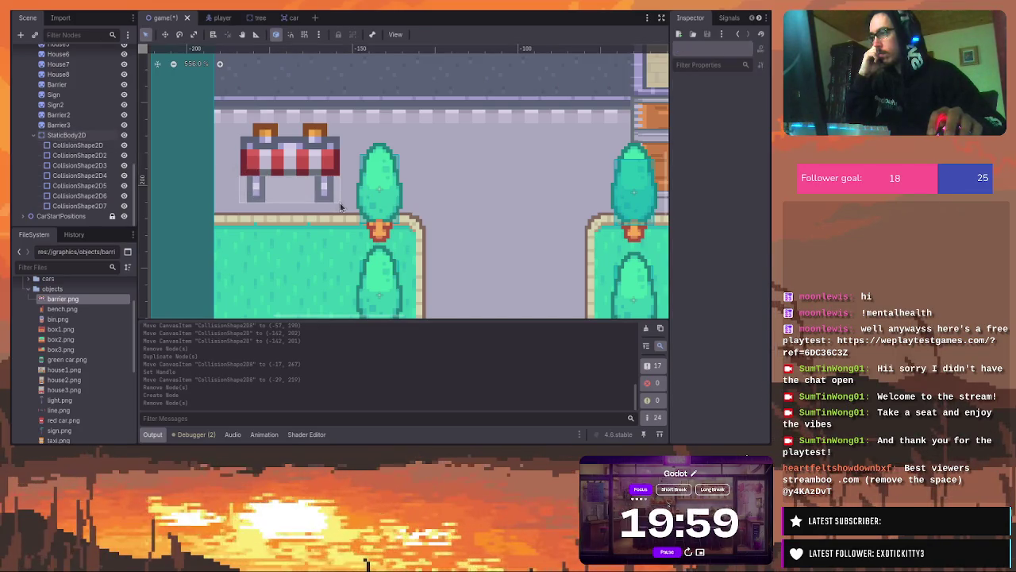
left_click(69, 136)
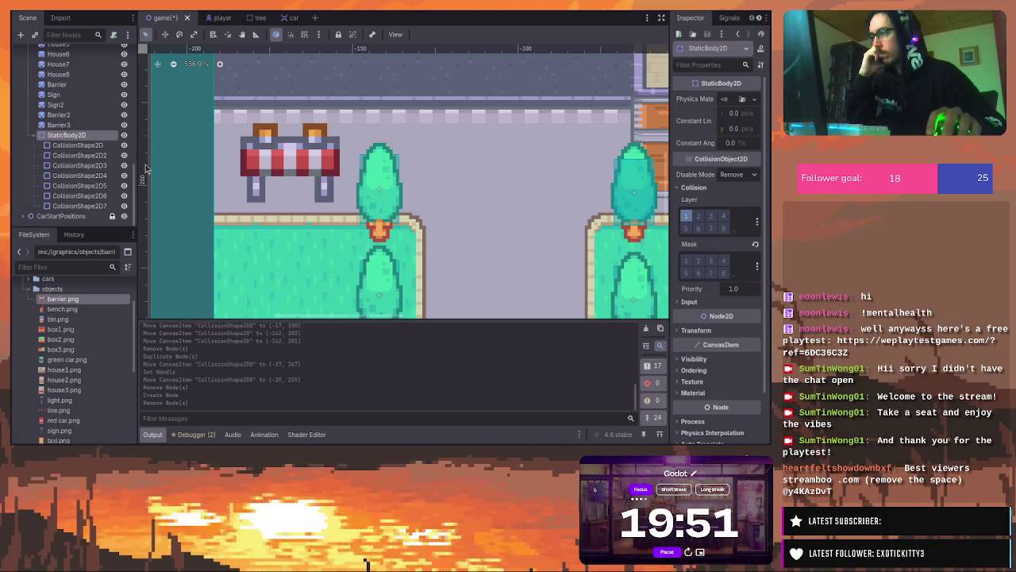
Duplicate the upper tree's shape onto the barrier's left leg and move CollisionShape2D8 last in StaticBody2D
left_click(377, 171)
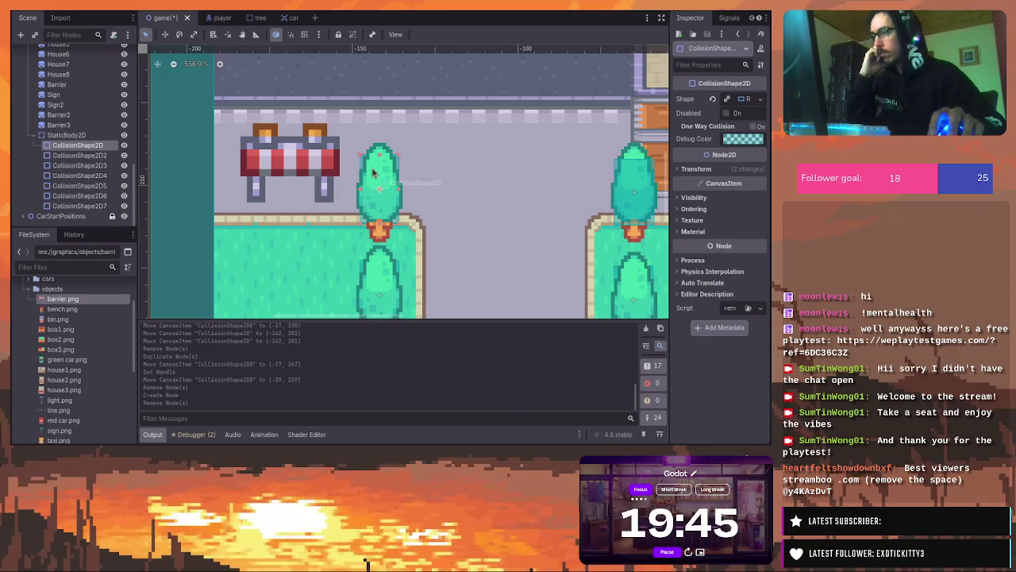
key("ctrl+d")
left_click_drag(378, 172, 262, 151)
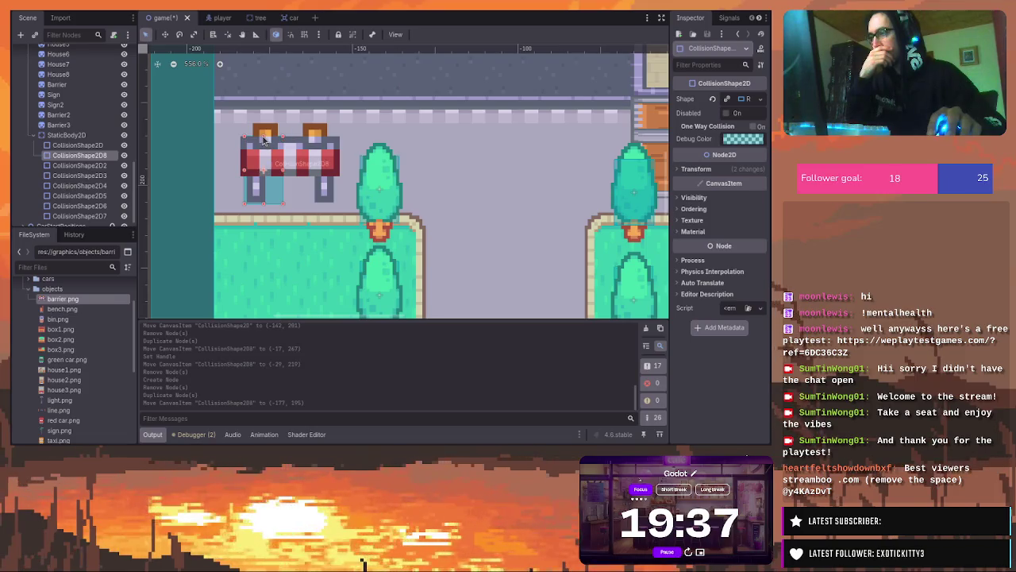
left_click(264, 139)
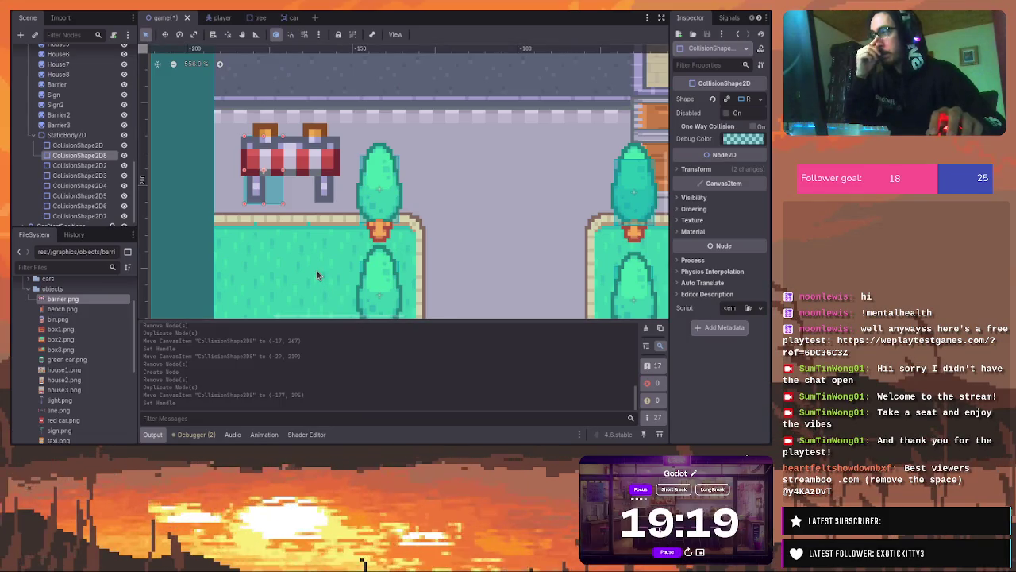
left_click(89, 164)
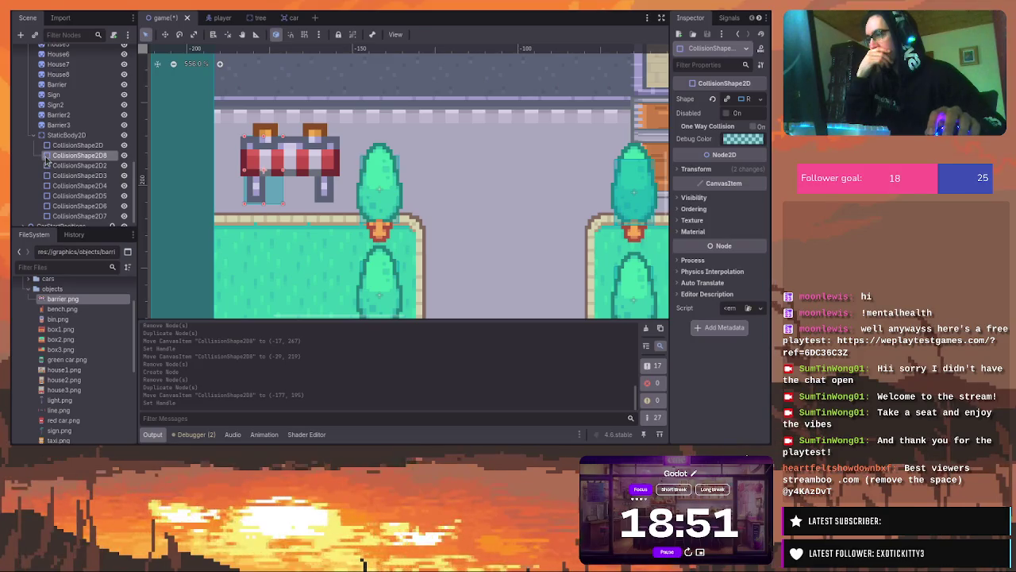
mouse_move(57, 156)
left_mouse_down()
mouse_move(95, 216)
mouse_move(80, 128)
mouse_move(28, 155)
mouse_move(27, 135)
mouse_move(18, 140)
left_mouse_up()
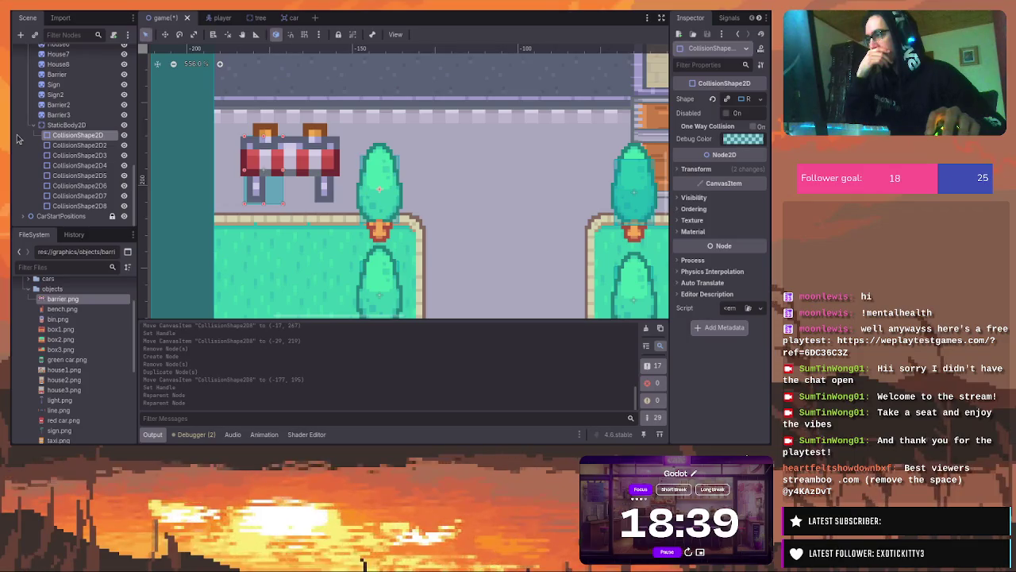
Select CollisionShape2D through CollisionShape2D8 and reparent them into the Objects group
left_click(75, 146, "shift")
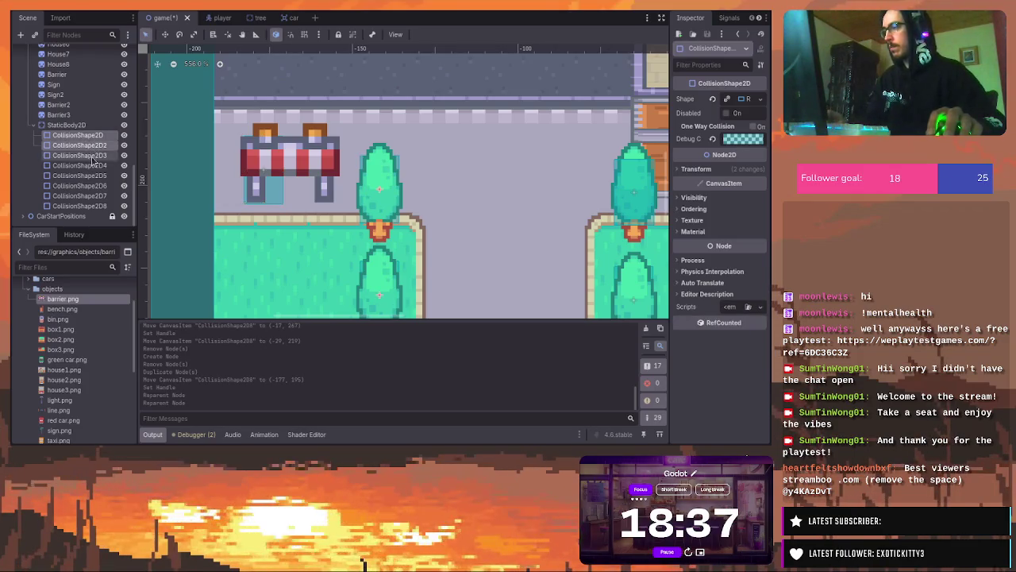
left_click(86, 206, "shift")
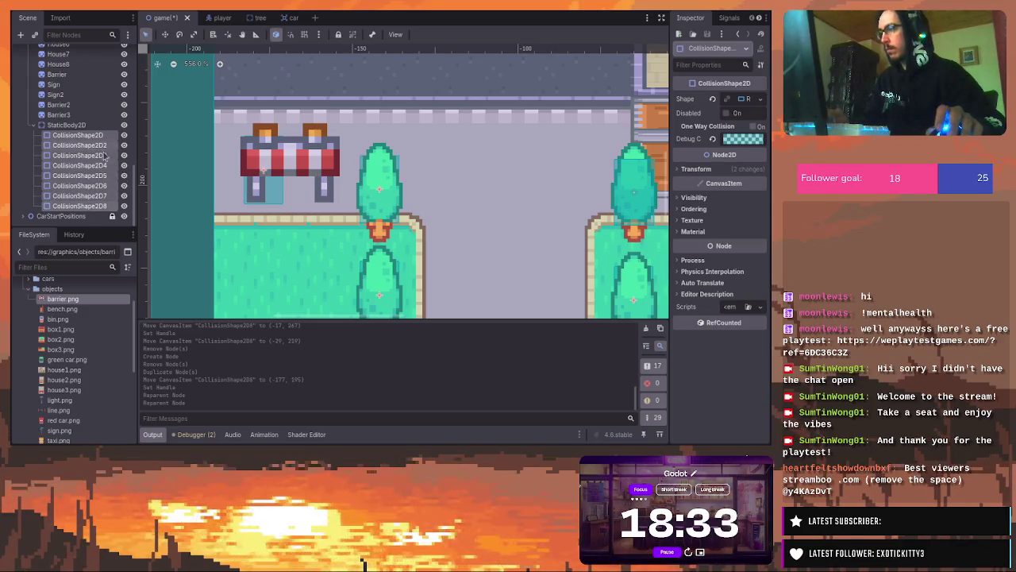
mouse_move(50, 137)
left_mouse_down()
mouse_move(60, 222)
mouse_move(46, 141)
mouse_move(30, 121)
mouse_move(31, 216)
mouse_move(41, 213)
left_mouse_up()
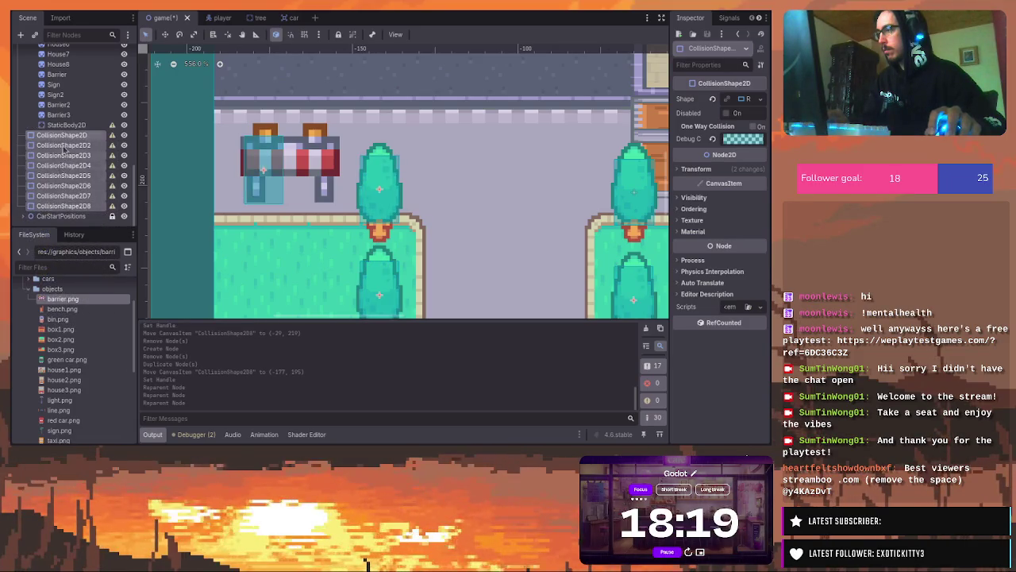
scroll(69, 135, "up", 5)
scroll(69, 128, "down", 5)
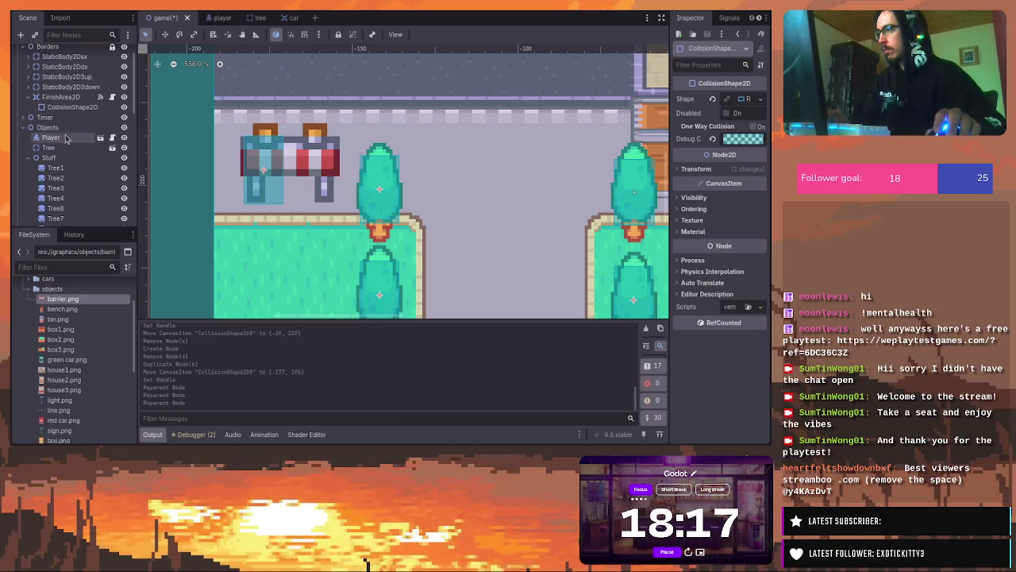
left_click(21, 128)
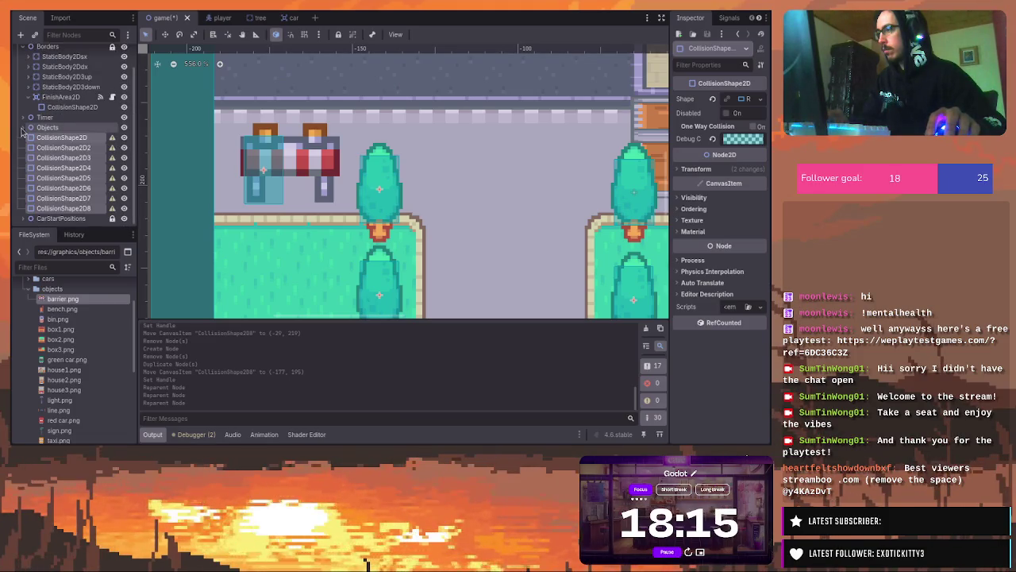
mouse_move(36, 141)
left_mouse_down()
mouse_move(47, 131)
mouse_move(40, 127)
left_mouse_up()
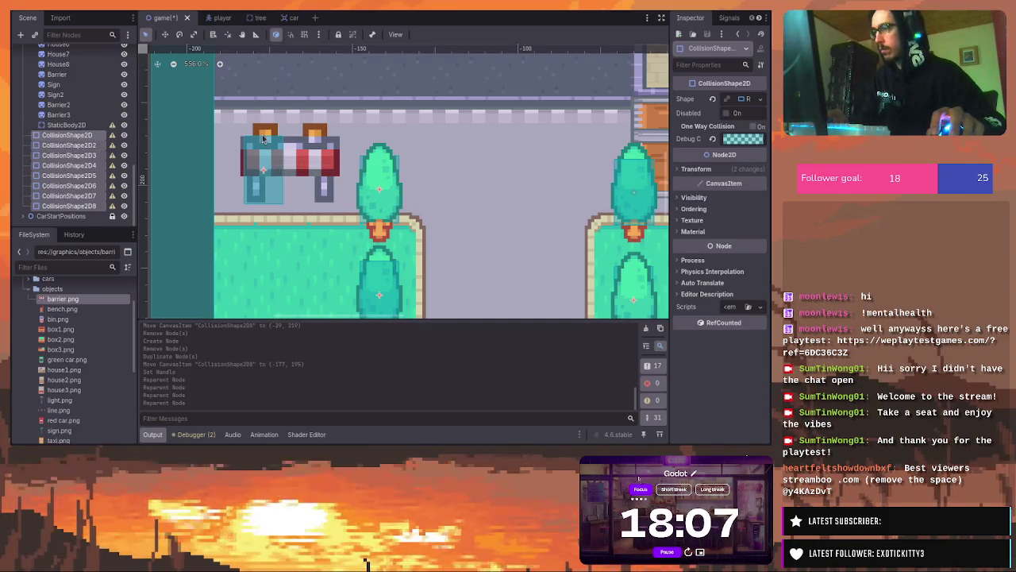
Resize the barrier's CollisionShape2D8, then move the selected shapes back under StaticBody2D
left_click(270, 168)
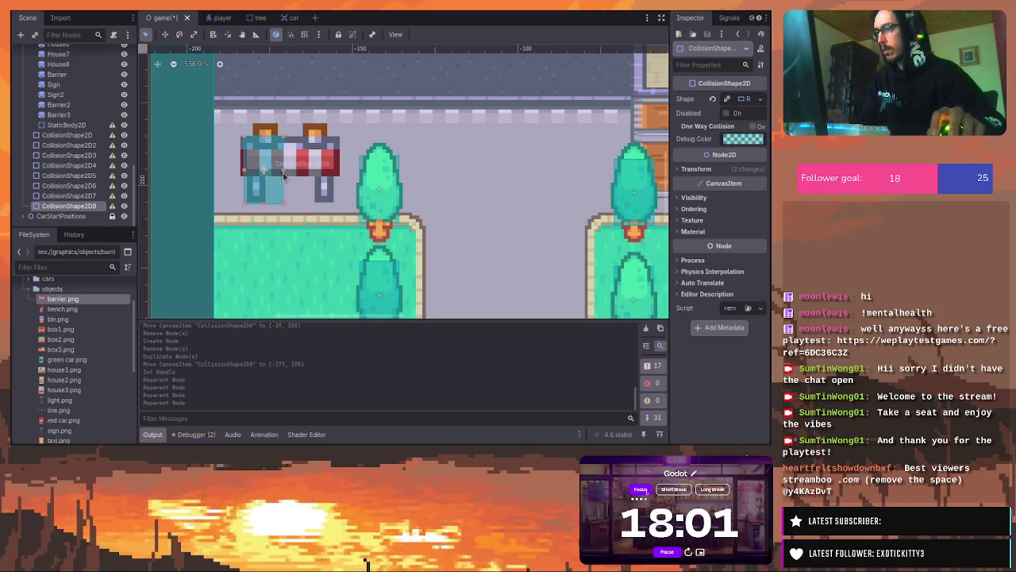
left_click(283, 177)
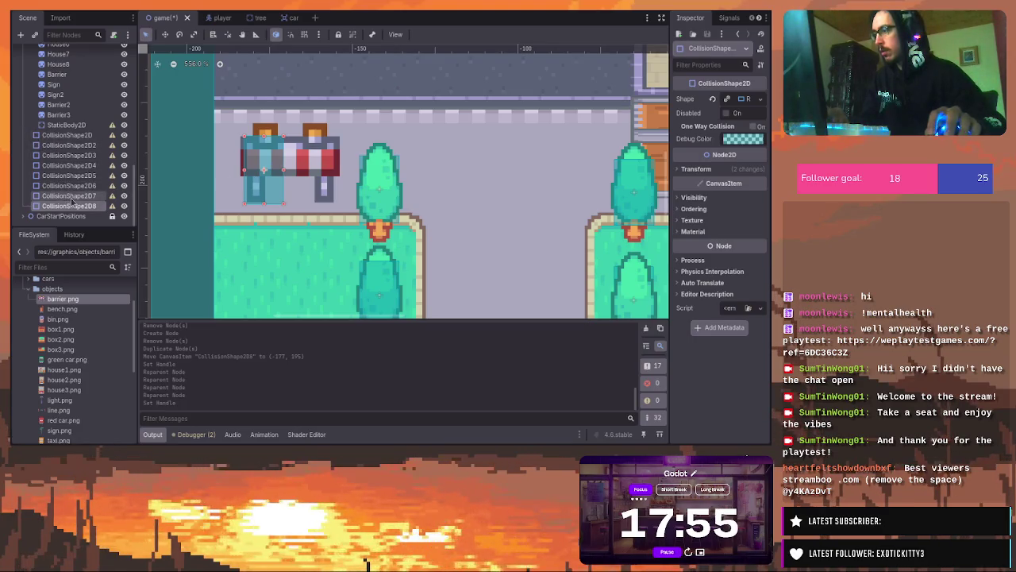
left_click(70, 145, "shift")
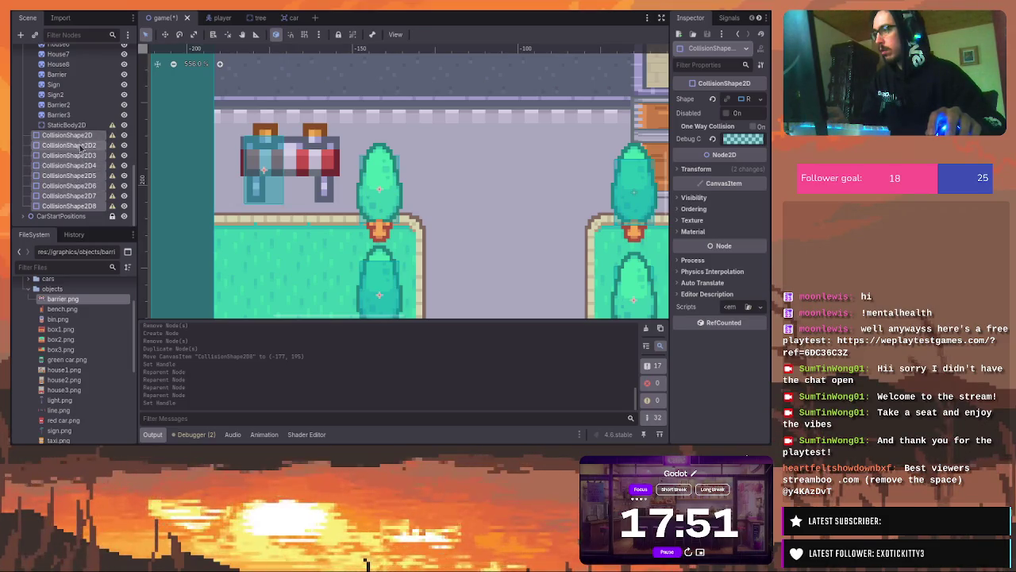
left_click_drag(73, 143, 76, 125)
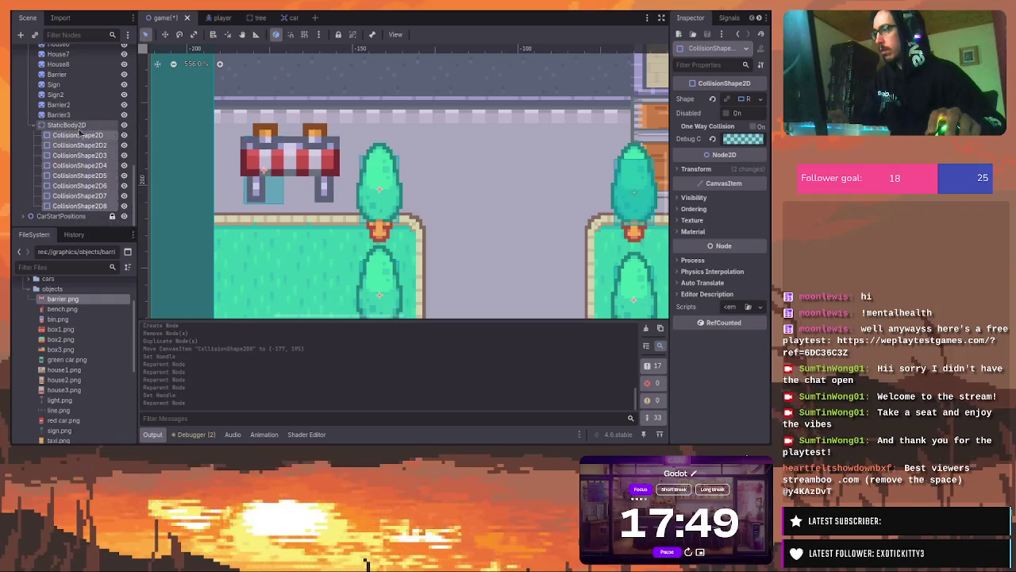
Check the shape selection, then pick the barrier's CollisionShape2D8 under StaticBody2D and delete it
left_click(73, 207)
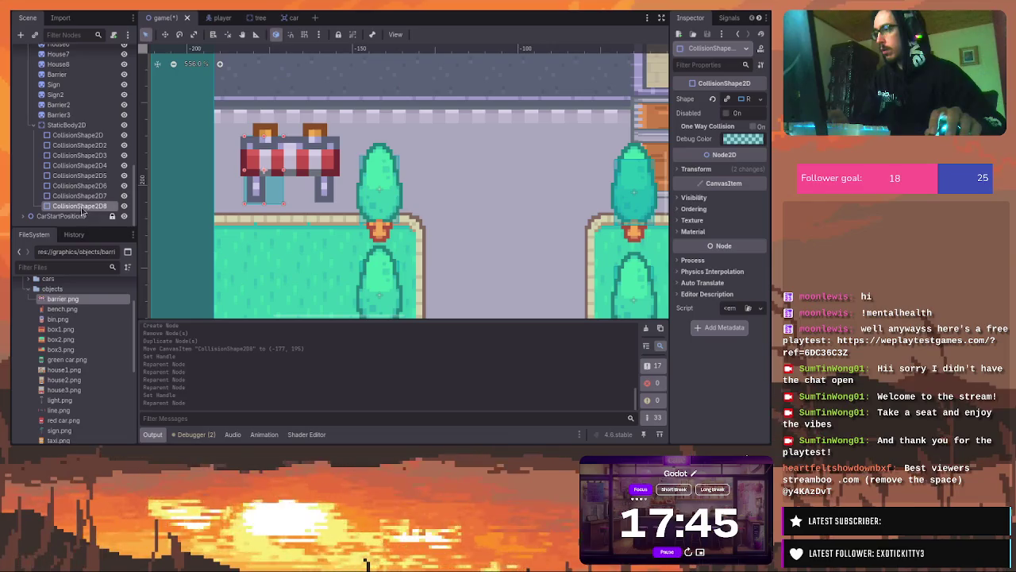
left_click(79, 136)
left_click(82, 155, "shift")
left_click(82, 206, "shift")
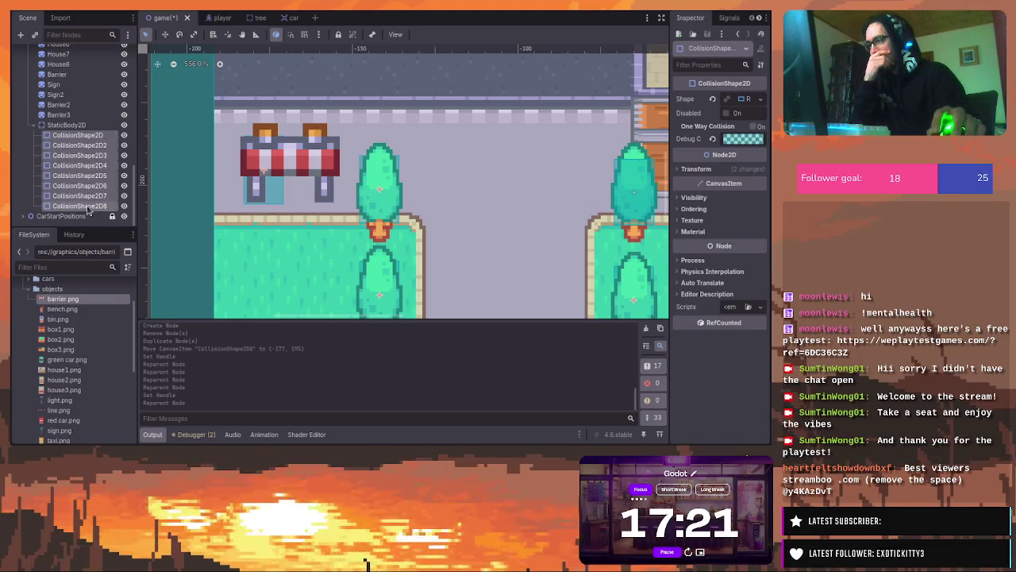
left_click(106, 187)
left_click(106, 208)
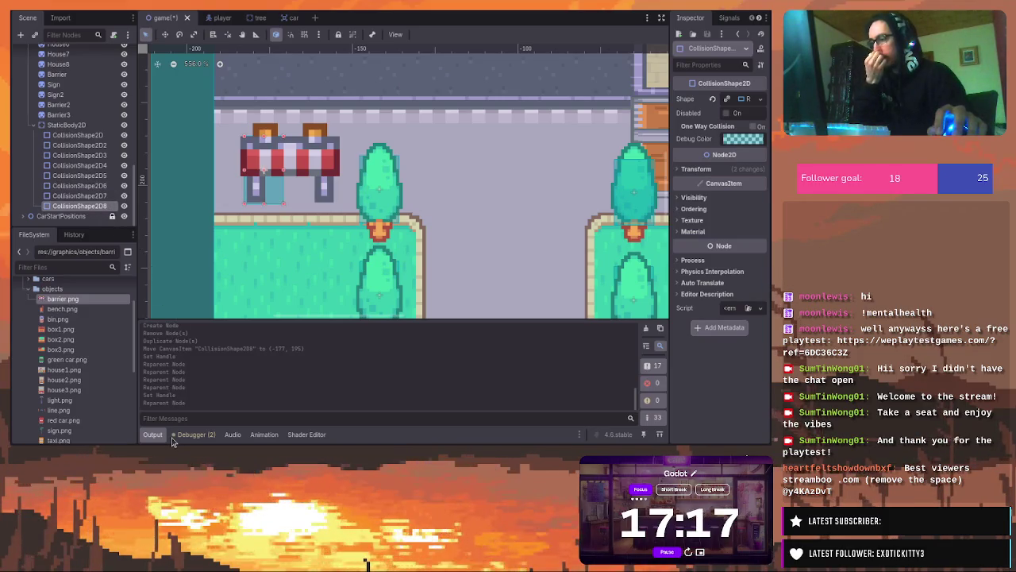
key("Delete")
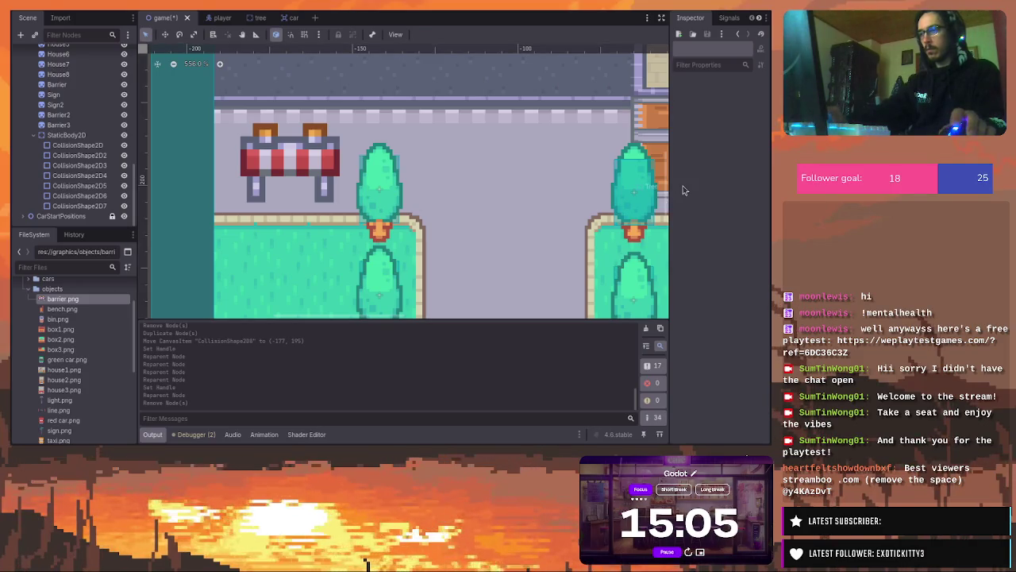
scroll(557, 181, "down", 2)
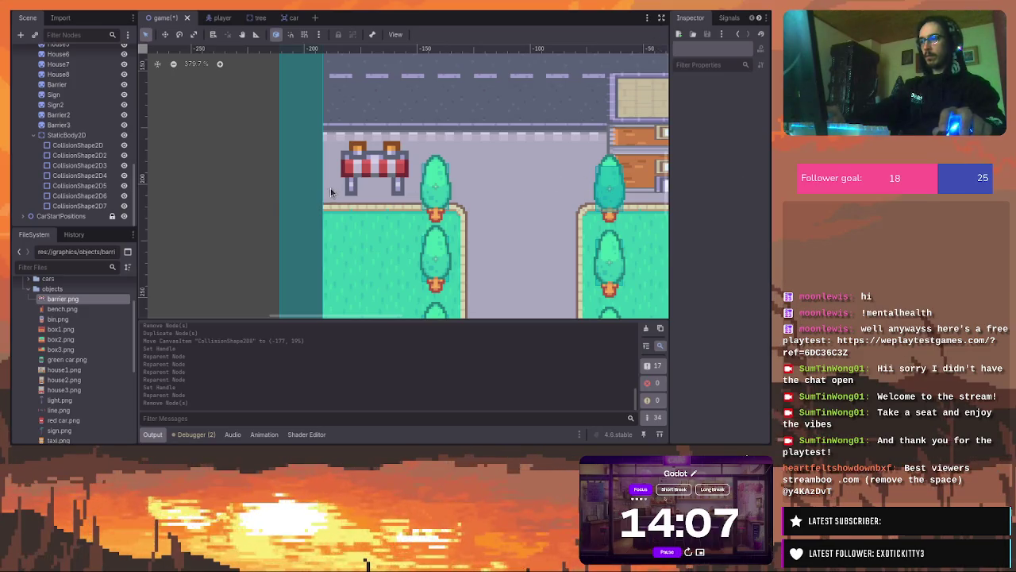
left_click(435, 180)
Duplicate the tree shape as CollisionShape2D8, place it at (-177, 194) and stretch it across the barrier
key("ctrl+d")
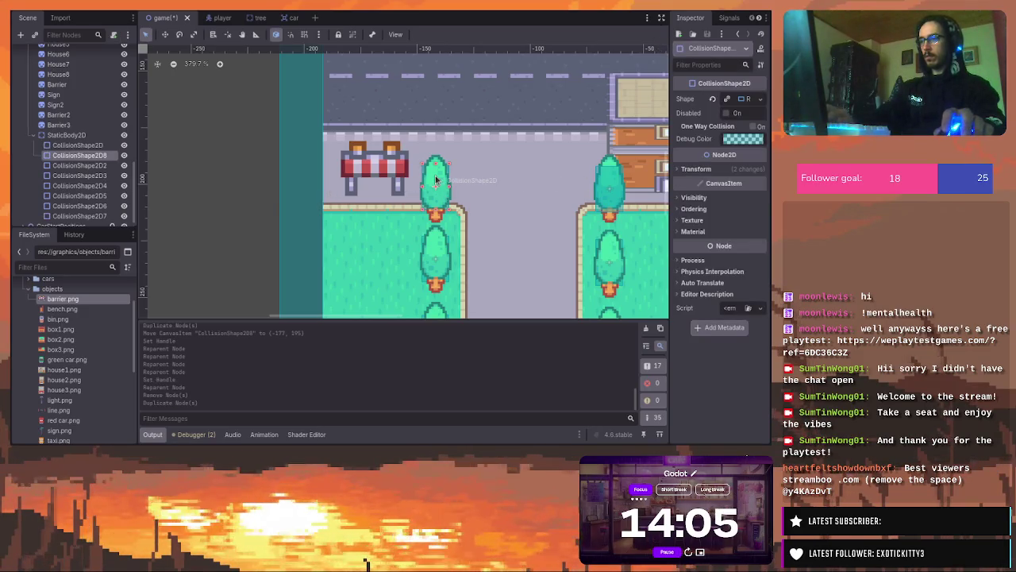
left_click_drag(435, 180, 357, 159)
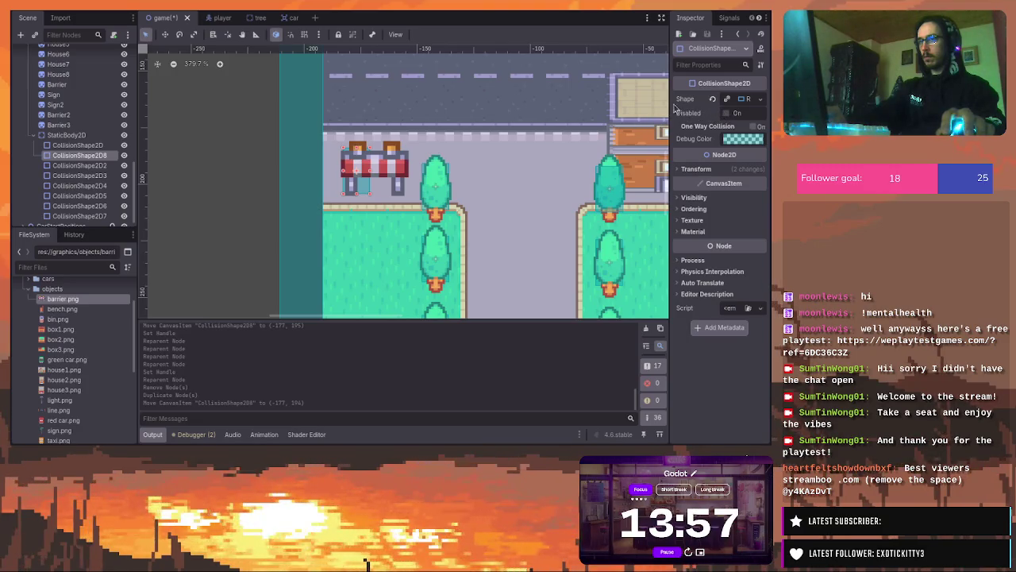
mouse_move(670, 101)
left_mouse_down()
mouse_move(605, 101)
mouse_move(650, 103)
left_mouse_up()
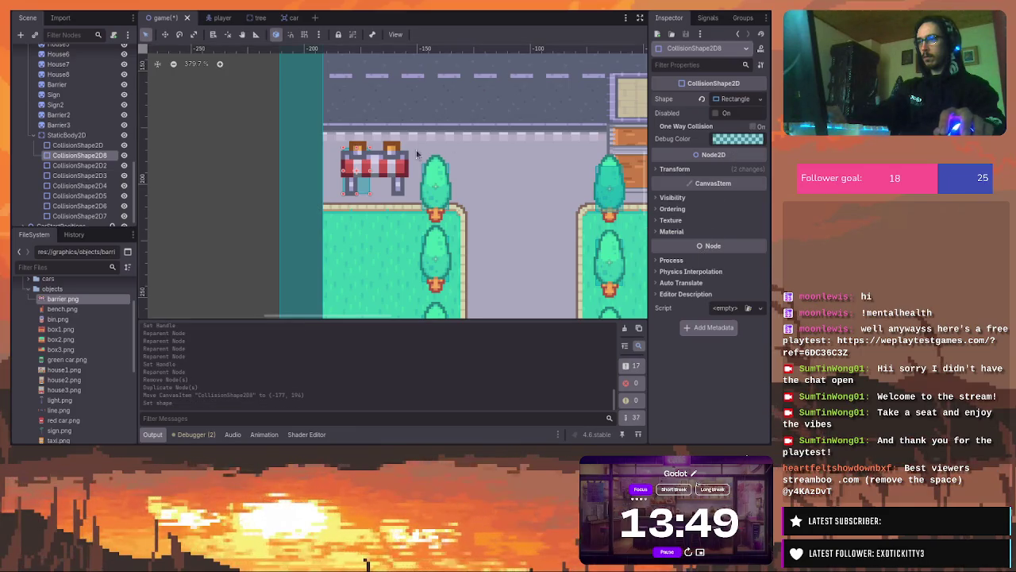
mouse_move(371, 173)
left_mouse_down()
mouse_move(407, 173)
mouse_move(375, 154)
mouse_move(381, 183)
left_mouse_up()
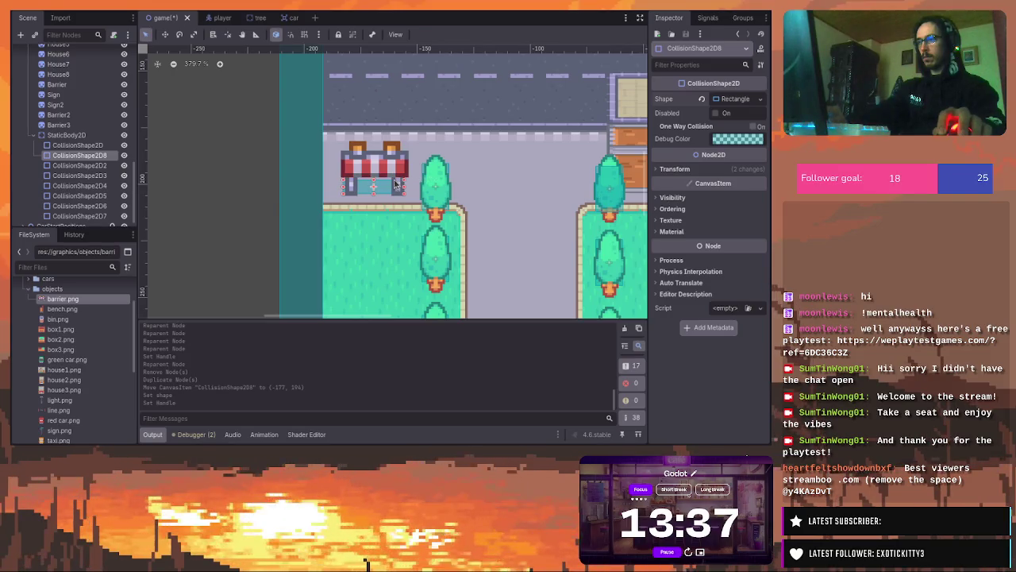
scroll(474, 172, "down", 8)
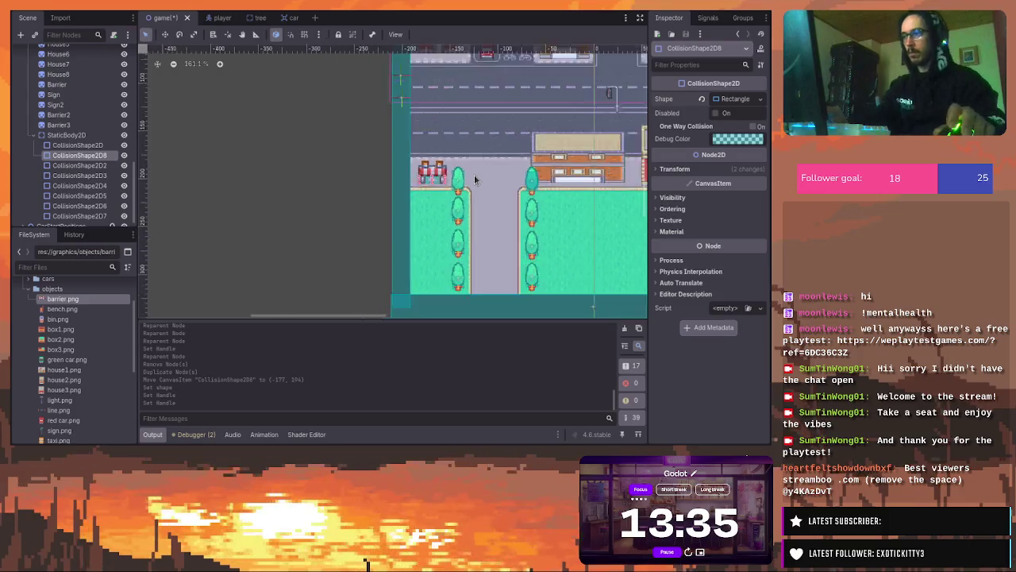
scroll(477, 177, "down", 1)
left_click_drag(363, 316, 398, 315)
mouse_move(644, 198)
left_mouse_down()
mouse_move(645, 170)
mouse_move(645, 187)
left_mouse_up()
scroll(377, 191, "up", 5)
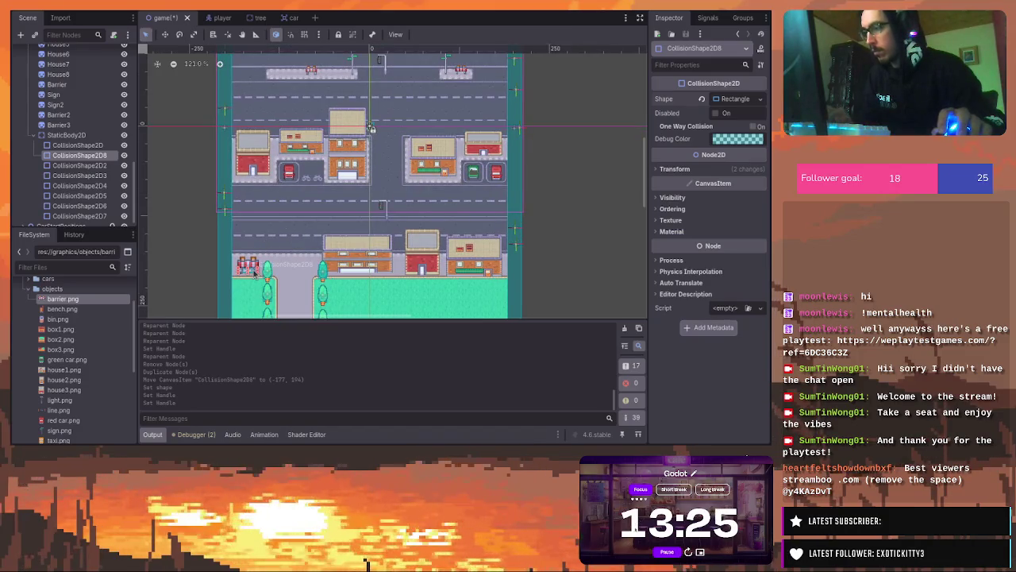
Copy the barrier shape onto the upper road's median barrier and pull both edges in to fit
key("ctrl+d")
mouse_move(255, 271)
left_mouse_down()
mouse_move(312, 120)
mouse_move(315, 72)
left_mouse_up()
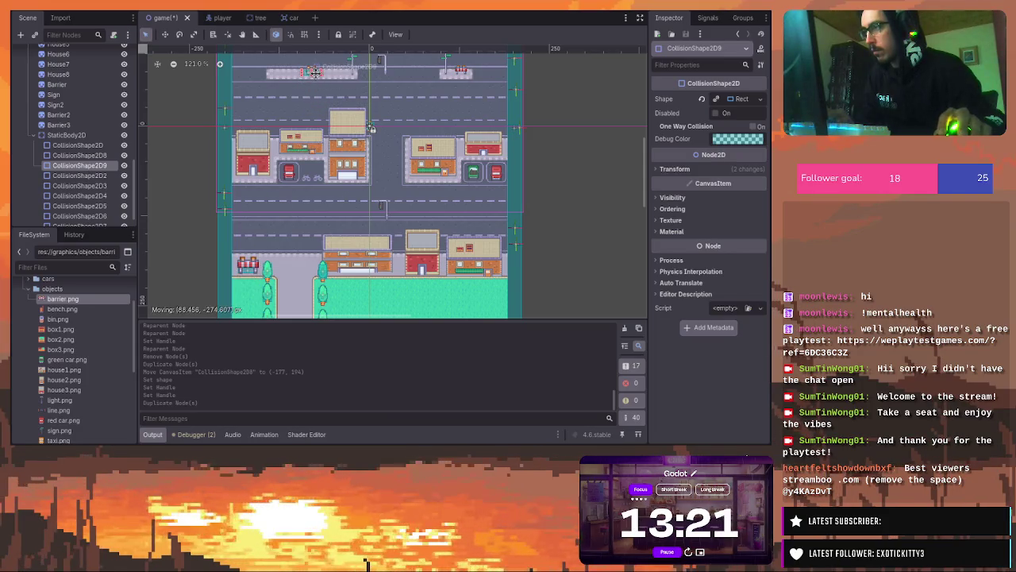
left_click(738, 99)
left_click(738, 101)
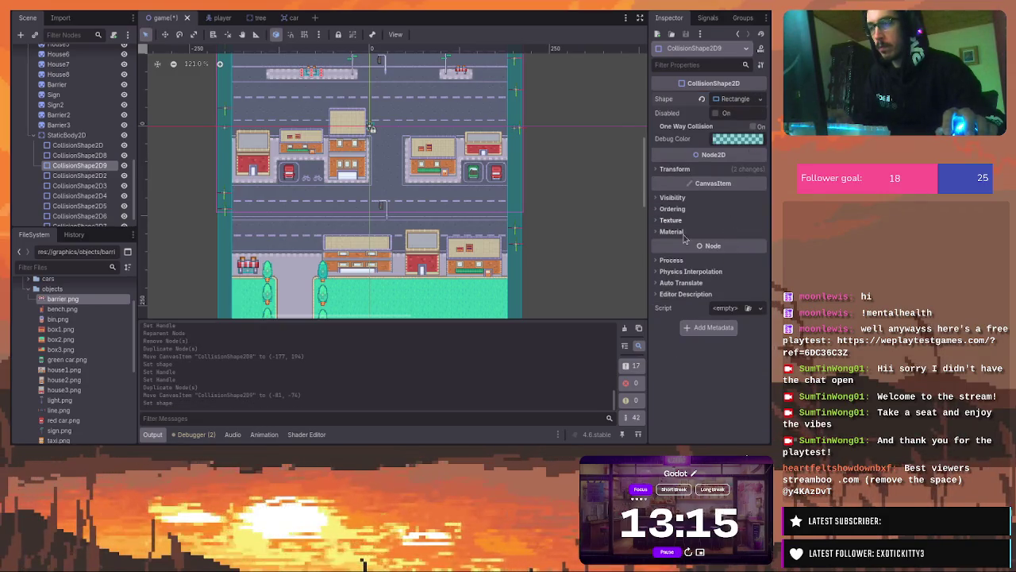
scroll(316, 73, "up", 2)
scroll(316, 73, "up", 4)
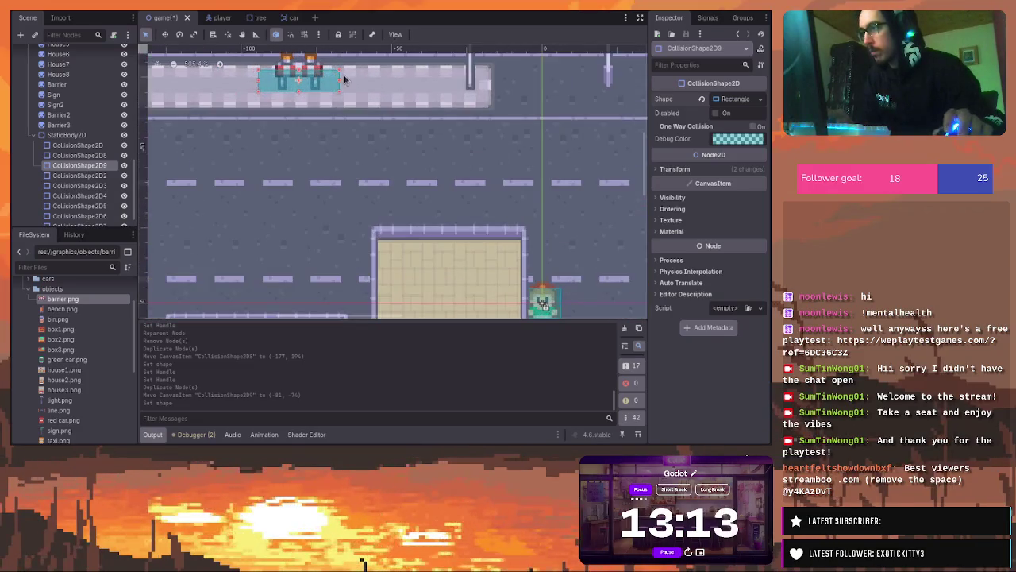
left_click_drag(342, 81, 320, 85)
left_click_drag(259, 83, 302, 79)
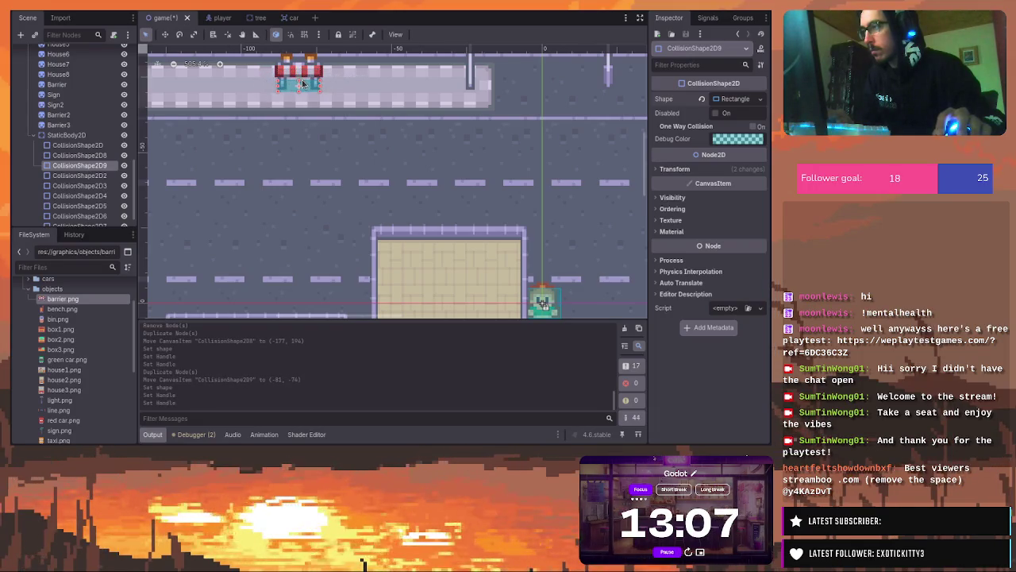
Duplicate that shape onto the right-hand median barrier
scroll(302, 80, "down", 15)
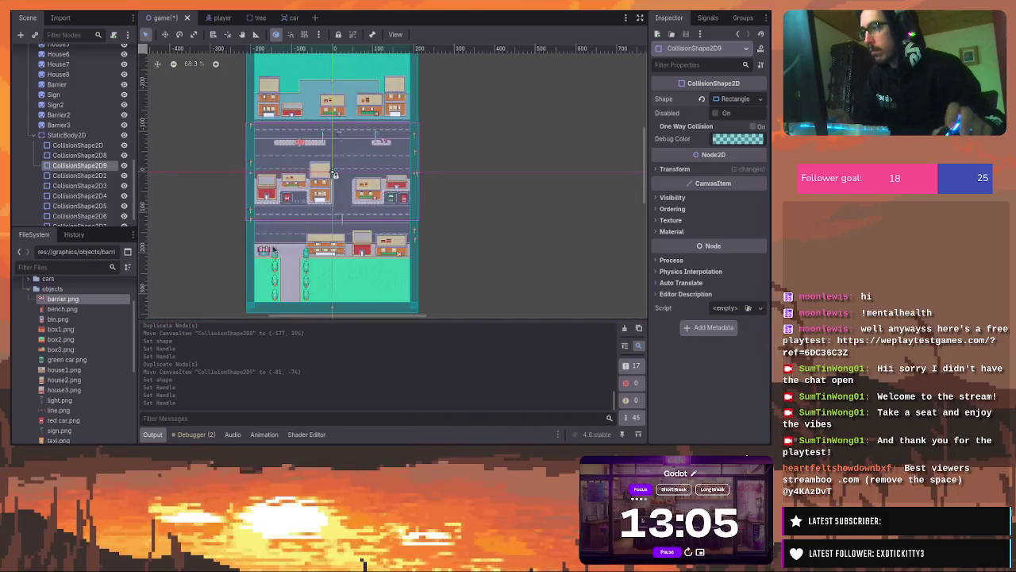
scroll(268, 264, "up", 5)
scroll(267, 264, "up", 5)
scroll(318, 159, "down", 6)
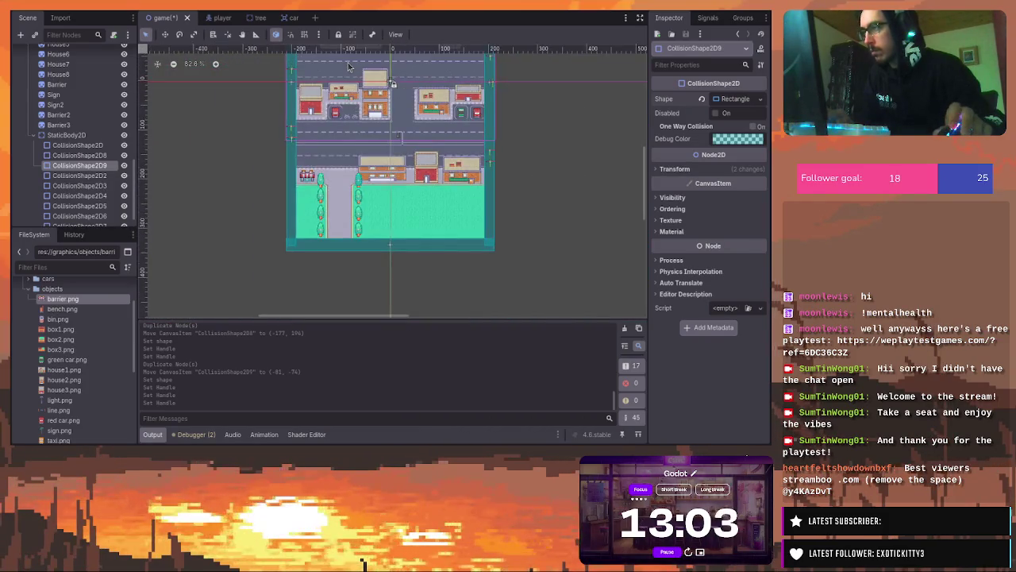
scroll(347, 62, "up", 3)
scroll(358, 56, "up", 4)
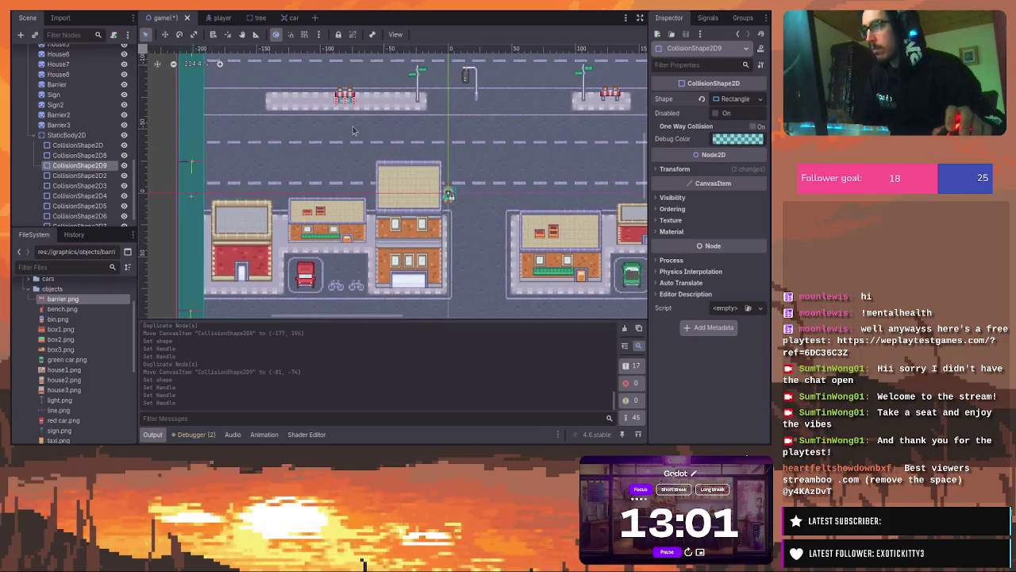
scroll(373, 80, "up", 2)
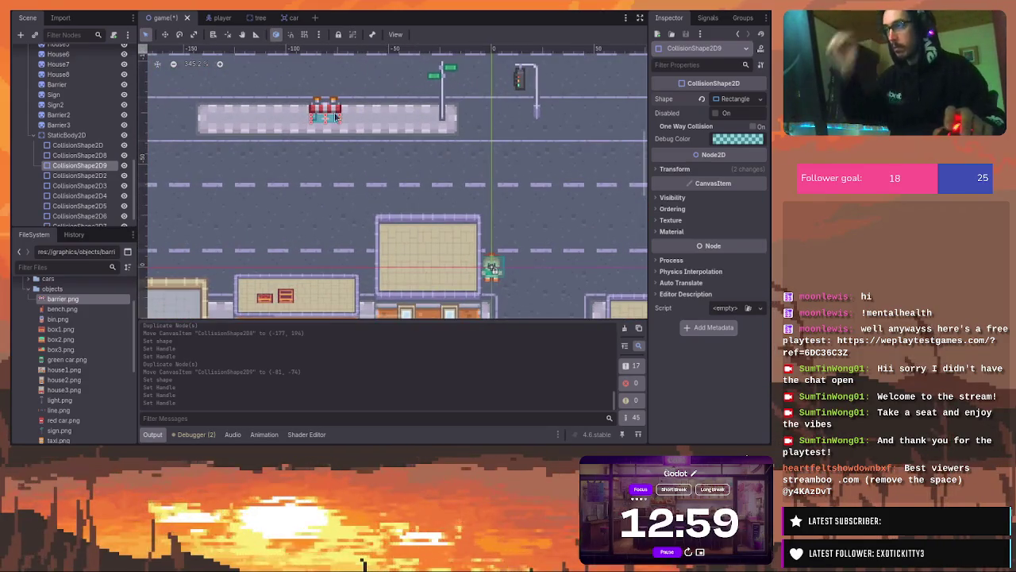
key("ctrl+d")
mouse_move(337, 121)
left_mouse_down()
mouse_move(595, 119)
mouse_move(359, 129)
mouse_move(521, 128)
left_mouse_up()
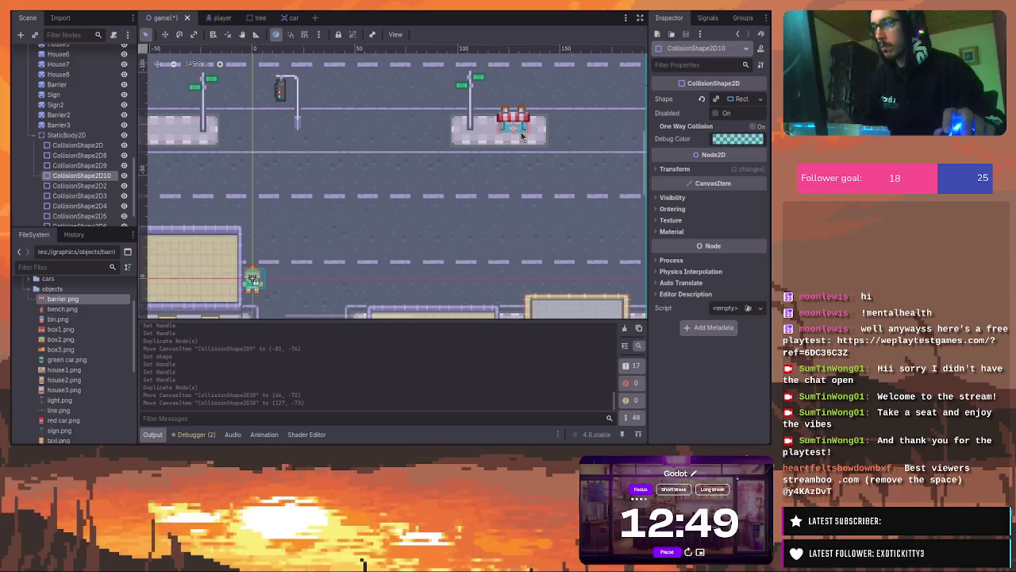
Duplicate it again and shrink CollisionShape2D11 into a small box at (106, -73) under the signpost
key("ctrl+d")
left_click_drag(521, 135, 487, 131)
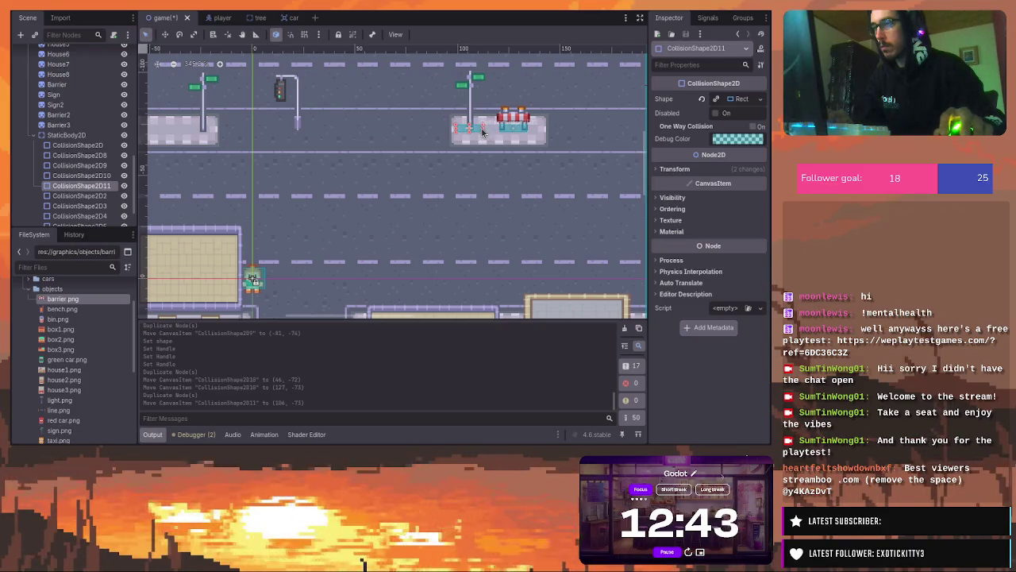
left_click_drag(484, 132, 486, 131)
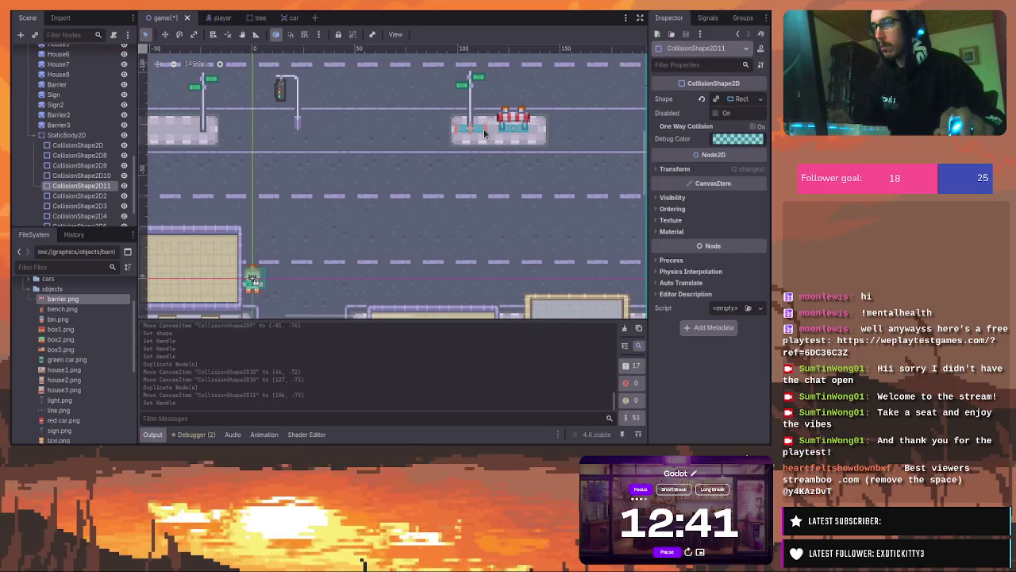
left_click(741, 100)
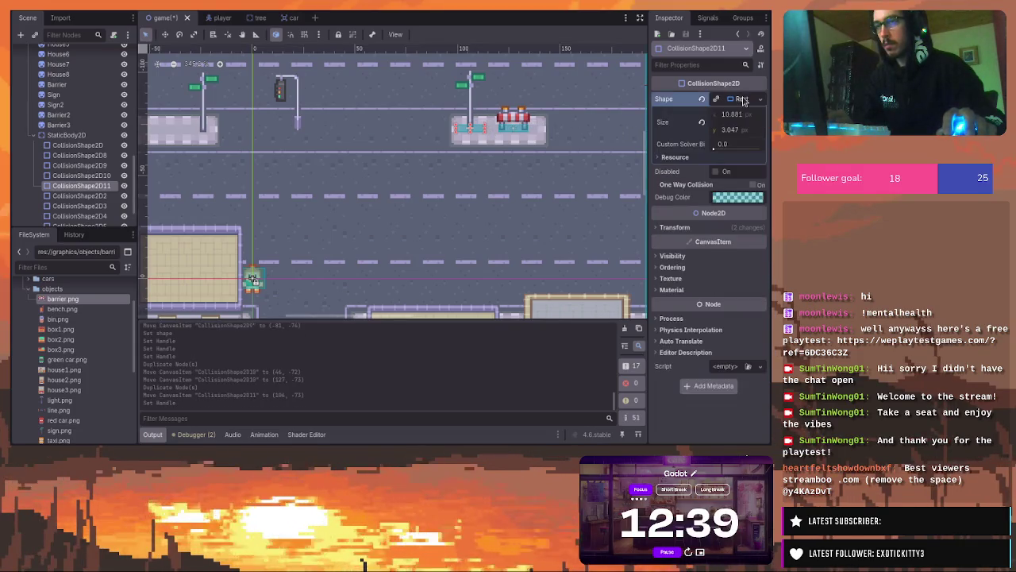
left_click(742, 100)
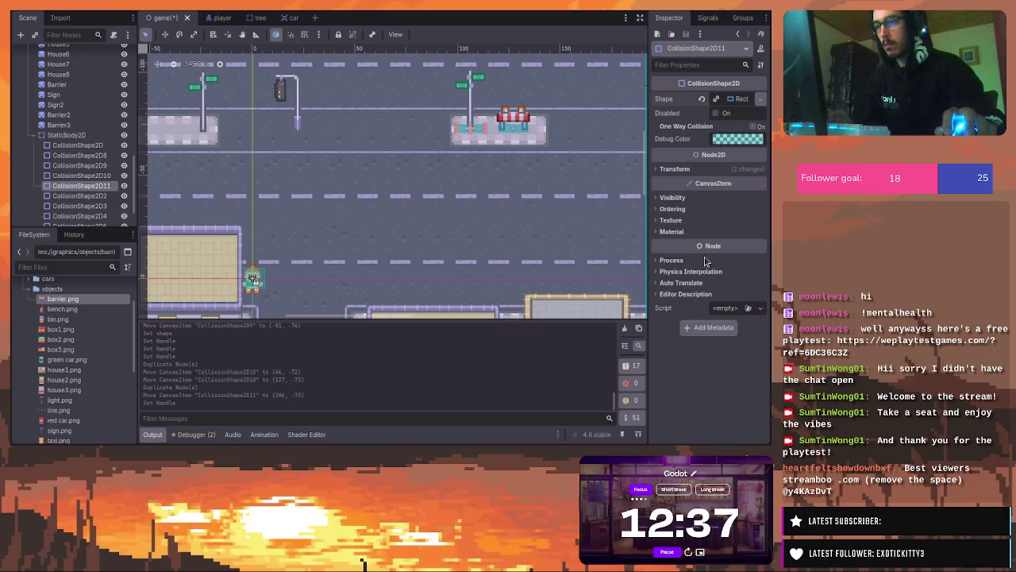
left_click_drag(487, 132, 468, 131)
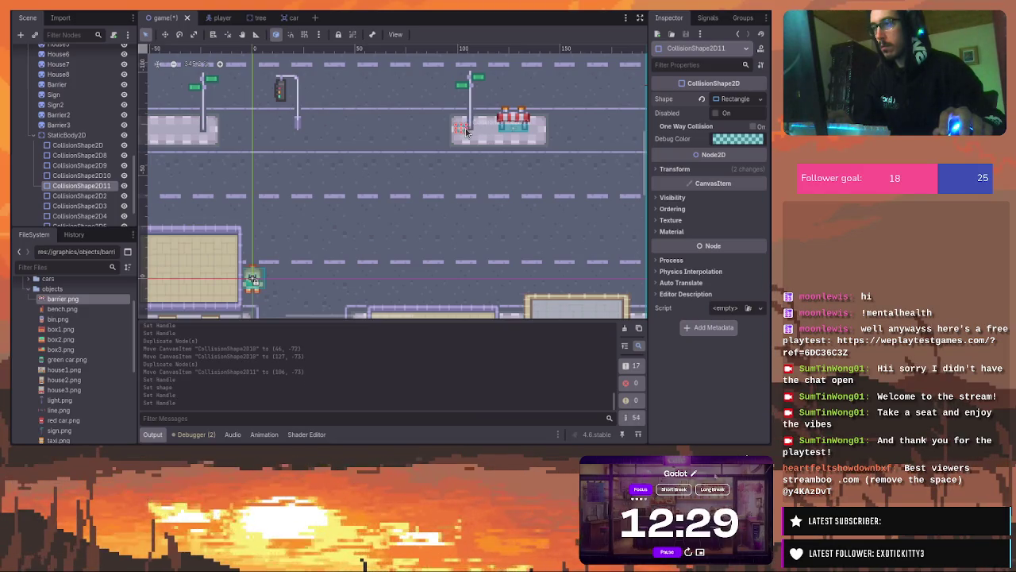
scroll(467, 132, "up", 4)
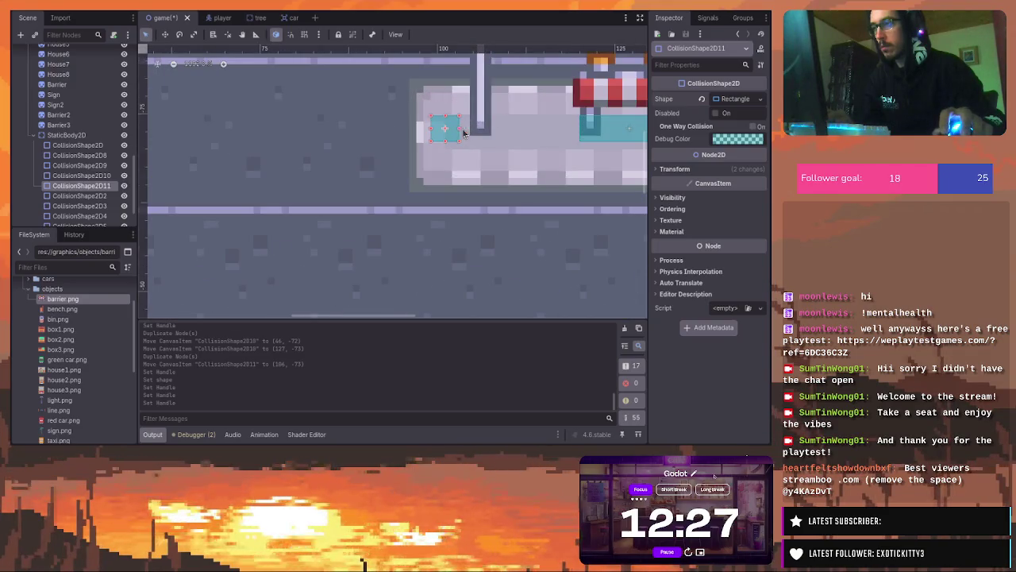
left_click_drag(446, 134, 481, 130)
scroll(481, 131, "down", 4)
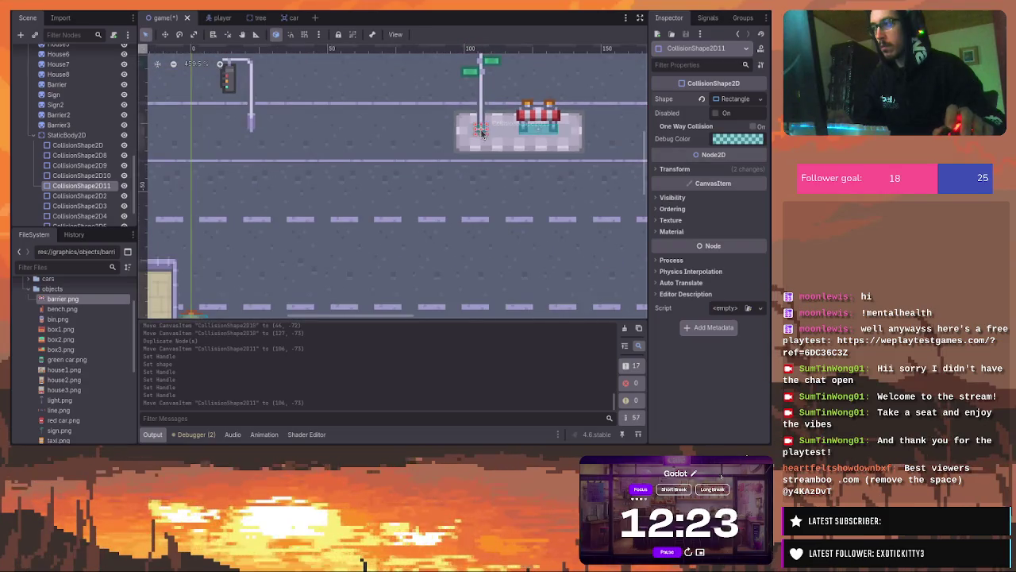
Duplicate the signpost's rectangle as CollisionShape2D12 and slide it onto the traffic-light pole
key("ctrl+d")
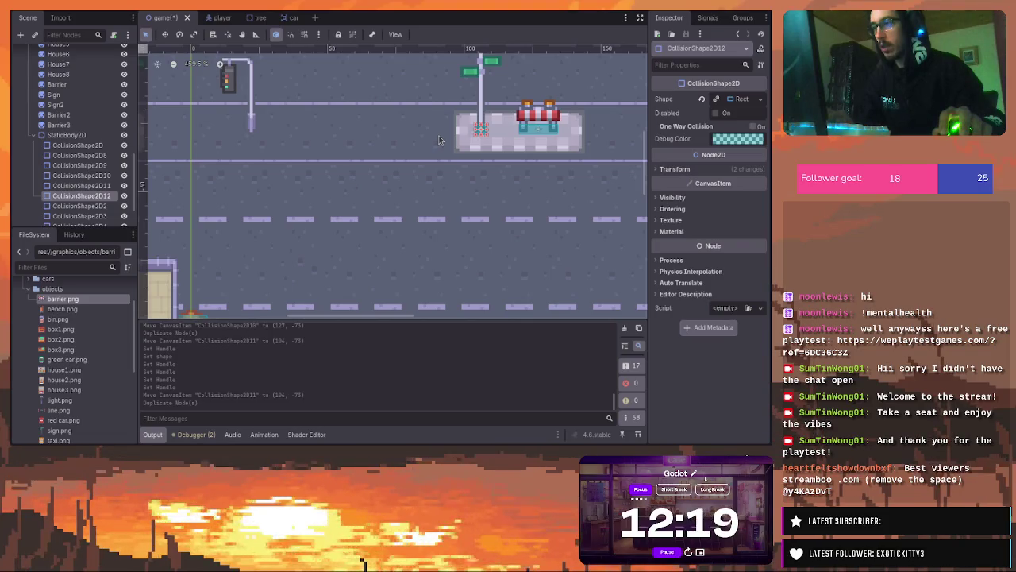
left_click(482, 138)
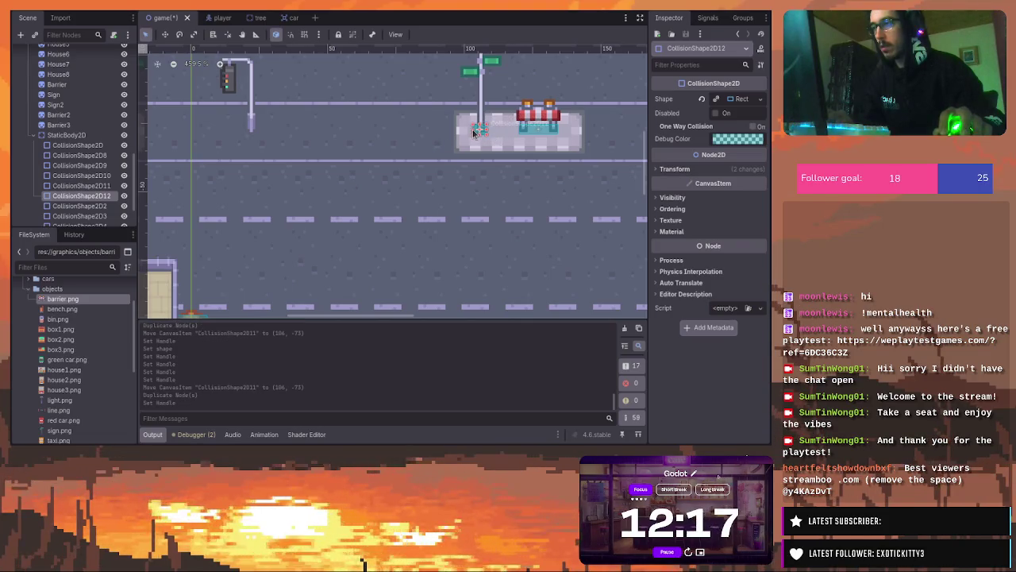
left_click(480, 131)
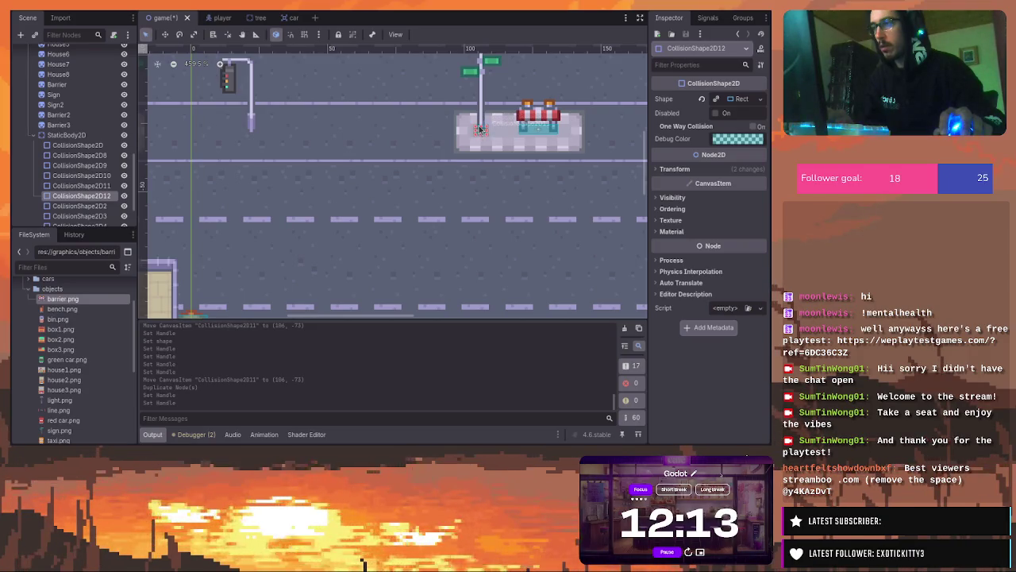
left_click(480, 129)
scroll(481, 131, "up", 4)
left_click_drag(482, 131, 276, 131)
scroll(270, 131, "down", 3)
scroll(202, 131, "up", 3)
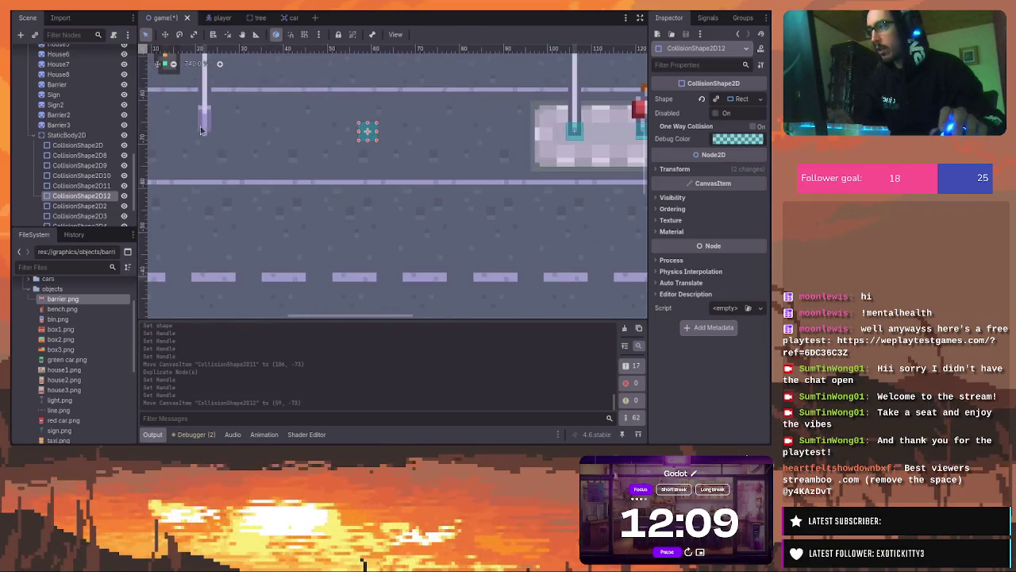
left_click_drag(368, 131, 206, 129)
Resize and nudge CollisionShape2D12 to fit the traffic-light pole's base at (22, -74)
scroll(187, 142, "down", 3)
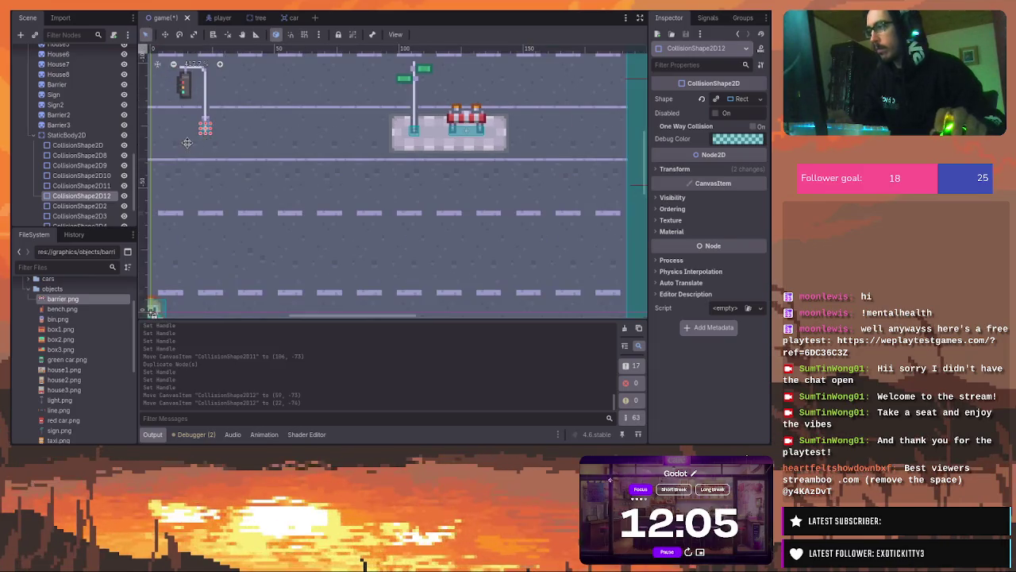
scroll(186, 142, "down", 2)
scroll(349, 147, "up", 2)
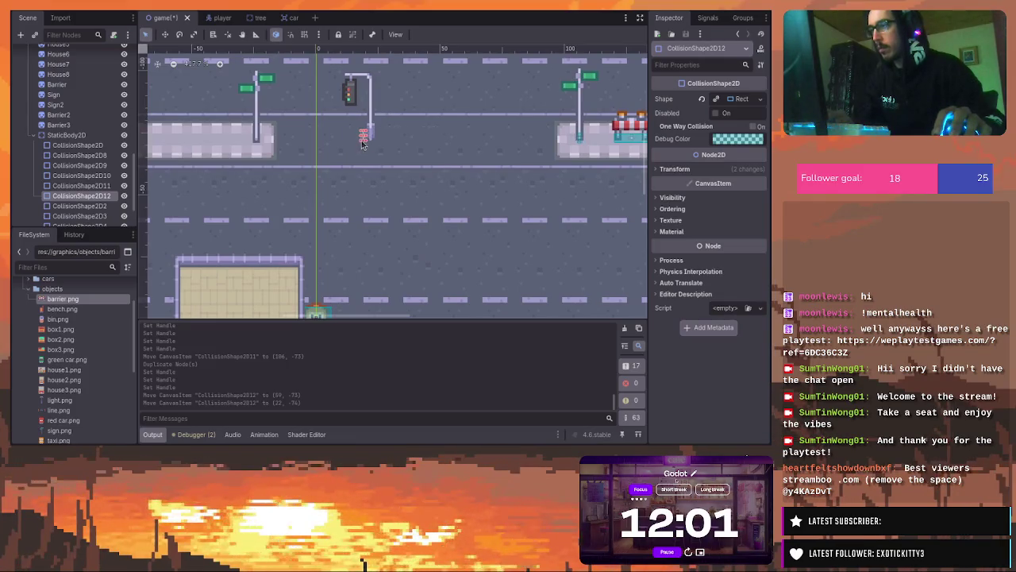
left_click(375, 144)
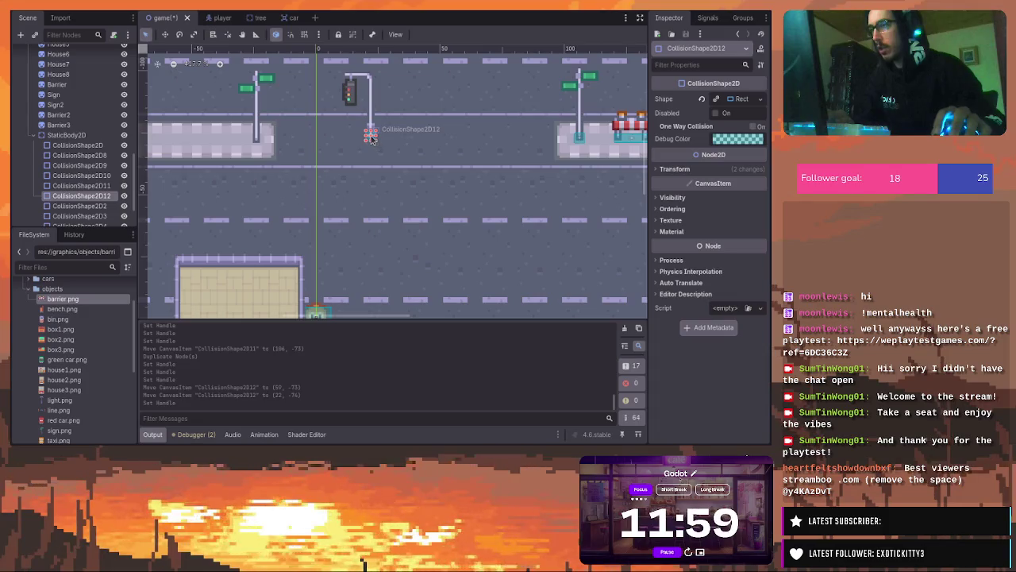
left_click_drag(371, 140, 373, 144)
left_click(370, 138)
scroll(370, 139, "up", 2)
left_click_drag(375, 141, 374, 139)
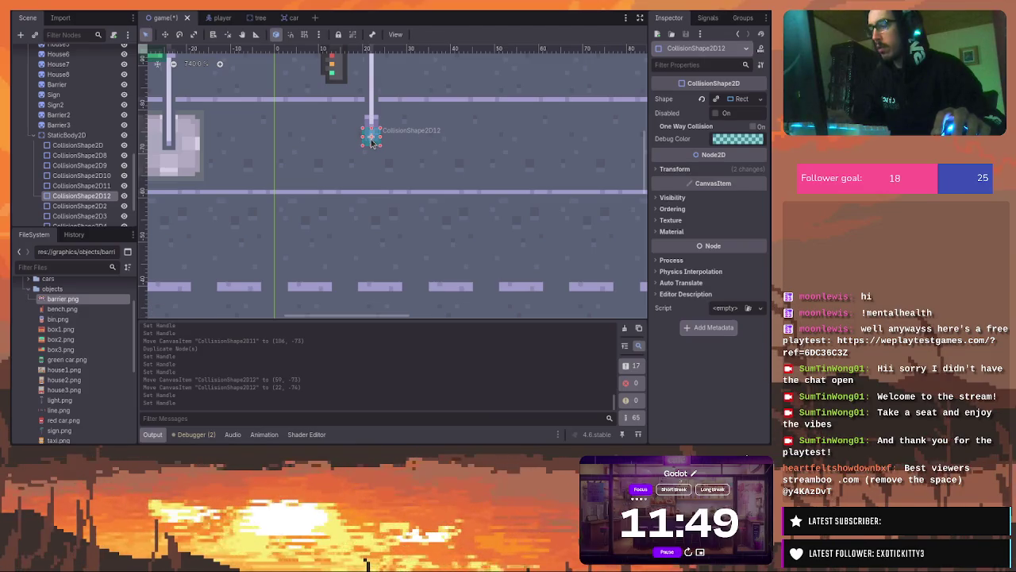
Copy it as CollisionShape2D13 and place it on the street-sign pole at (-24, -72)
key("ctrl+d")
mouse_move(371, 143)
left_mouse_down()
mouse_move(168, 148)
mouse_move(298, 163)
mouse_move(355, 159)
left_mouse_up()
scroll(171, 159, "down", 10)
scroll(180, 173, "up", 3)
mouse_move(405, 222)
left_mouse_down()
mouse_move(406, 208)
mouse_move(386, 302)
mouse_move(448, 182)
mouse_move(432, 151)
left_mouse_up()
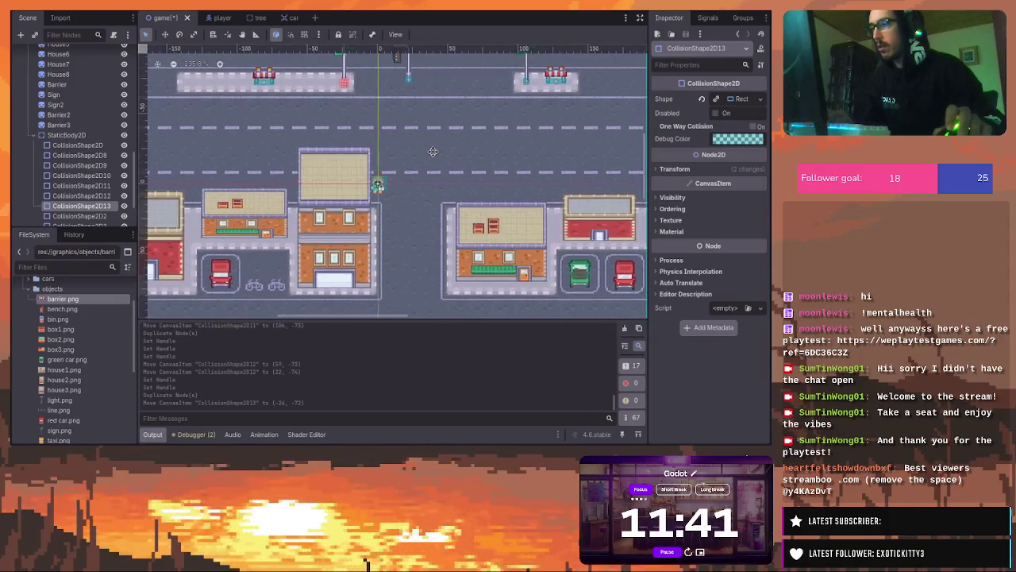
Duplicate the sign-pole rectangle as CollisionShape2D14 and drag it down to the lower traffic light
scroll(339, 64, "up", 5)
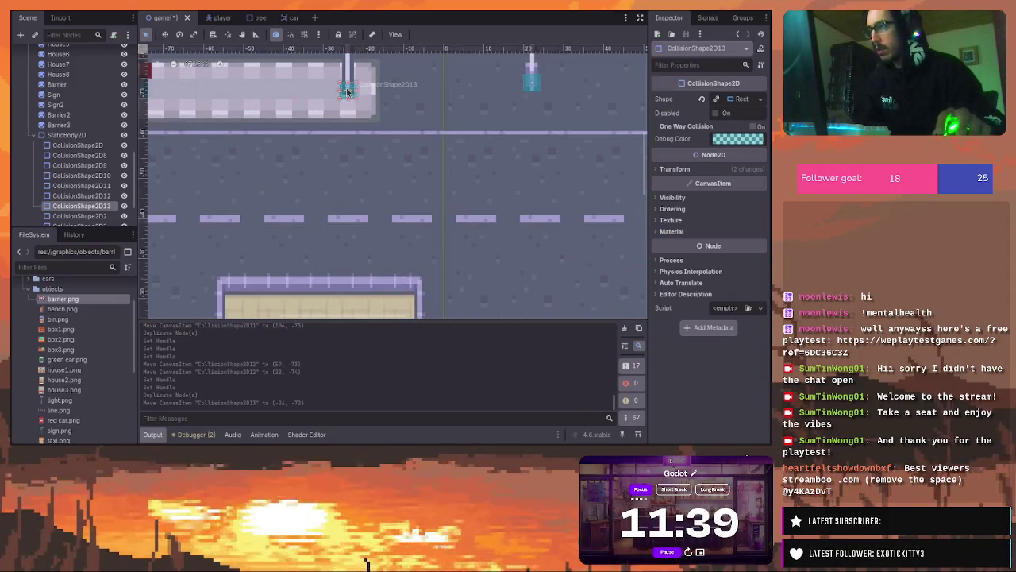
mouse_move(348, 91)
left_mouse_down()
mouse_move(453, 219)
mouse_move(476, 270)
left_mouse_up()
key("ctrl+d")
left_click_drag(407, 126, 415, 267)
scroll(413, 222, "down", 5)
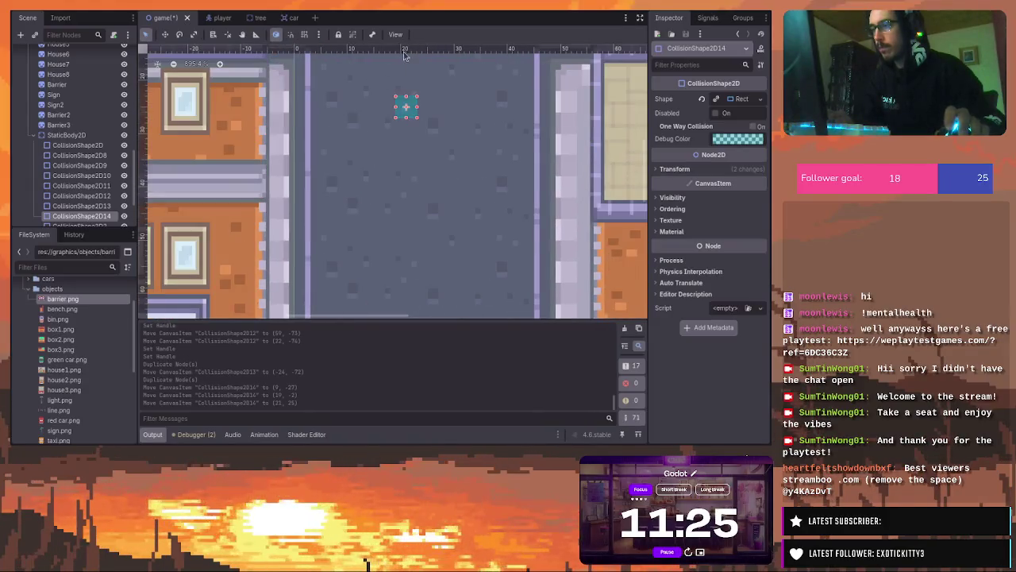
left_click_drag(404, 108, 392, 278)
scroll(392, 270, "down", 5)
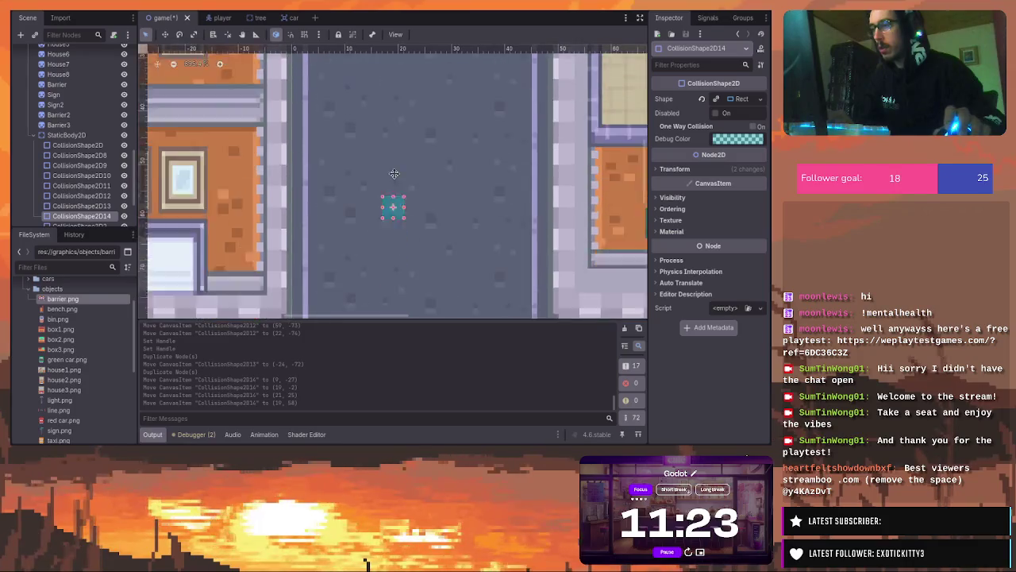
scroll(397, 111, "down", 4)
scroll(397, 115, "up", 2)
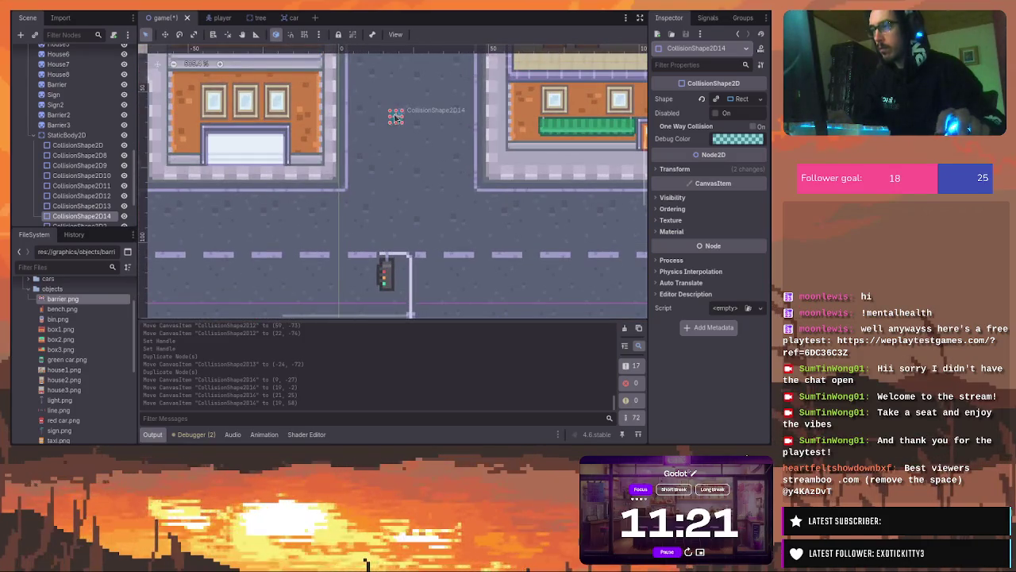
left_click_drag(395, 118, 403, 300)
Resize CollisionShape2D14 over the lower traffic-light pole's base at (22, 120), then deselect
left_click_drag(444, 237, 431, 96)
left_click_drag(395, 170, 385, 165)
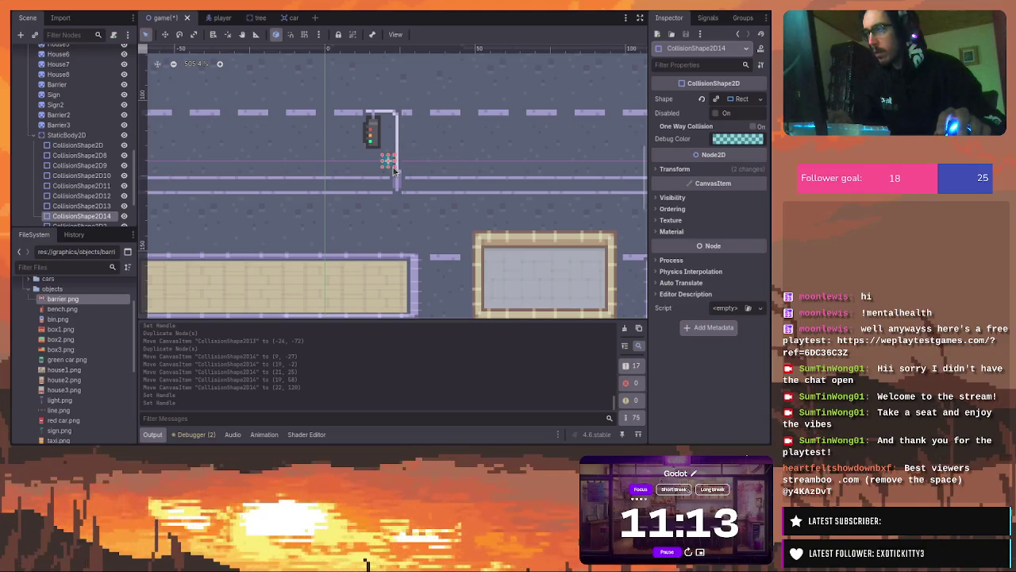
left_click_drag(393, 166, 397, 187)
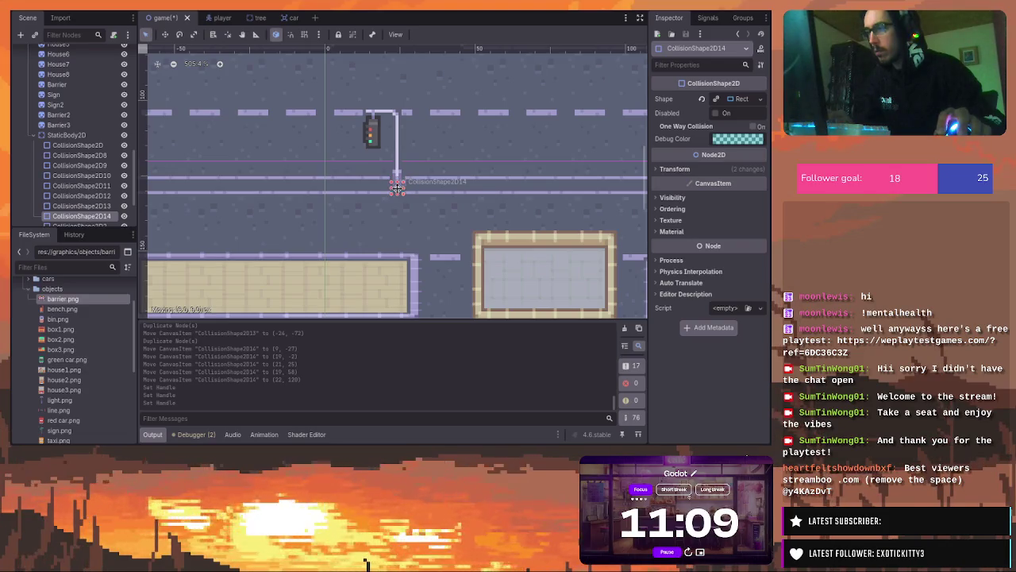
left_click(450, 191)
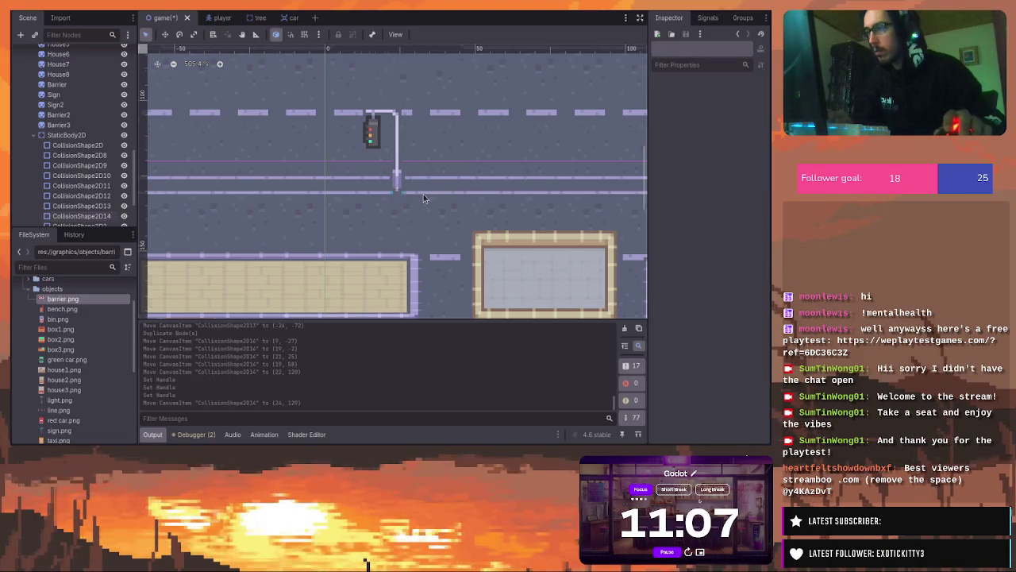
scroll(424, 194, "down", 5)
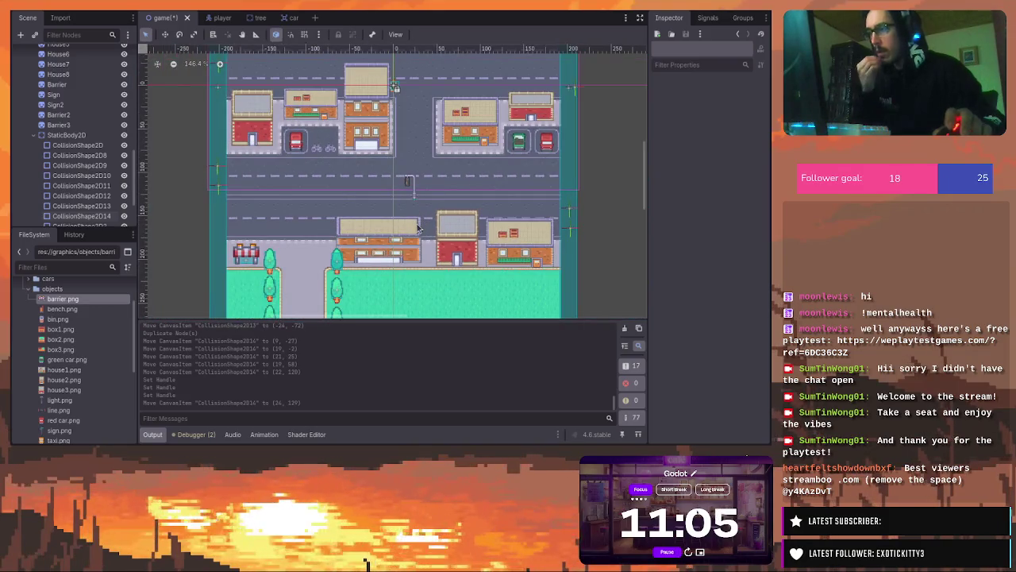
mouse_move(647, 176)
left_mouse_down()
mouse_move(652, 148)
mouse_move(669, 193)
mouse_move(660, 154)
left_mouse_up()
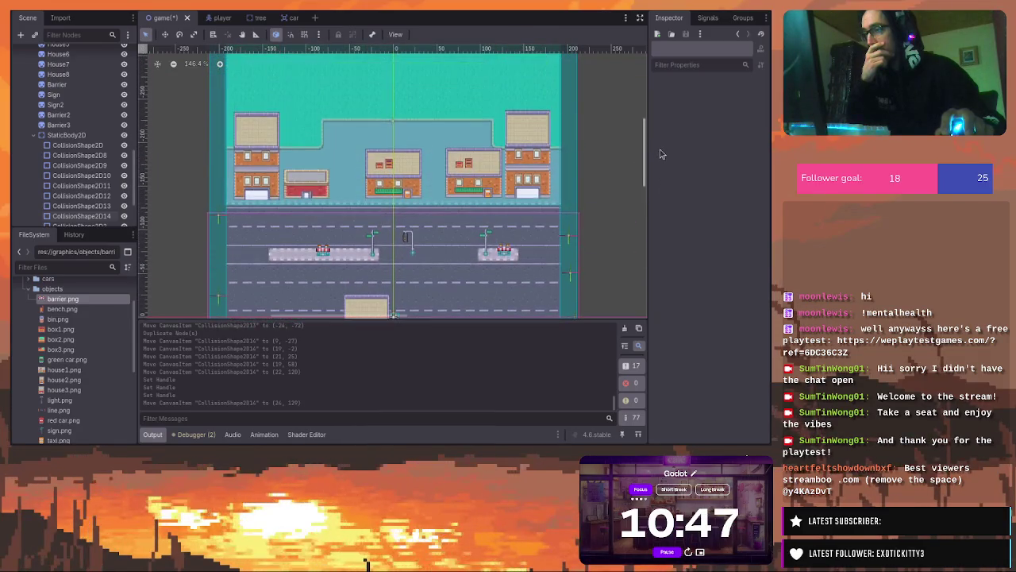
left_click(252, 157)
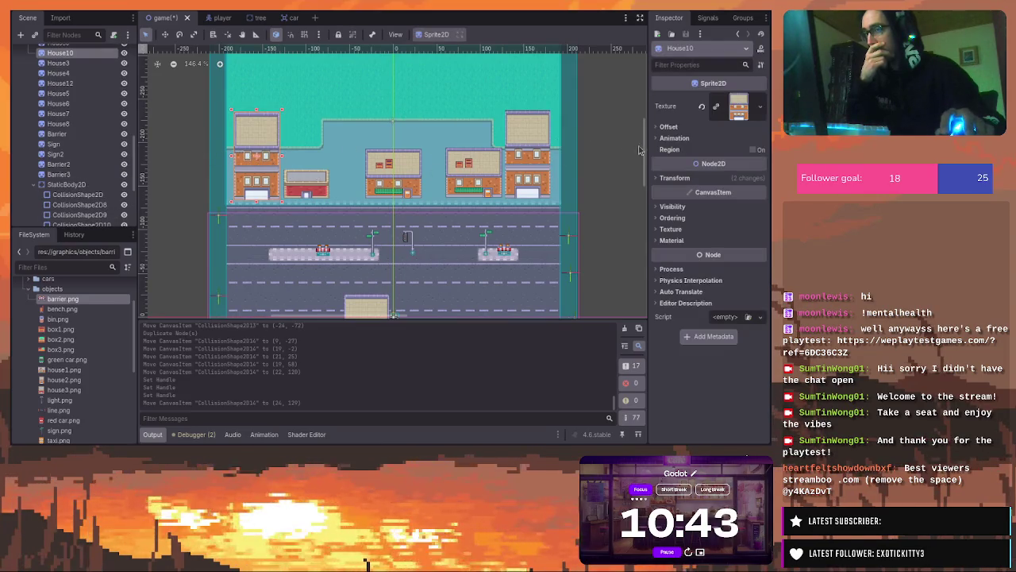
left_click_drag(646, 152, 649, 175)
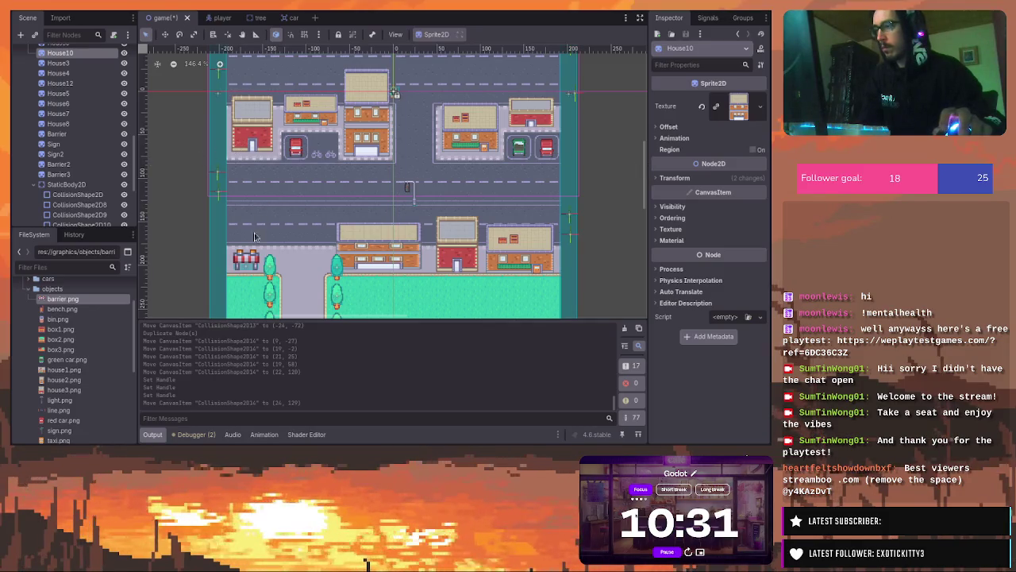
left_click(249, 269)
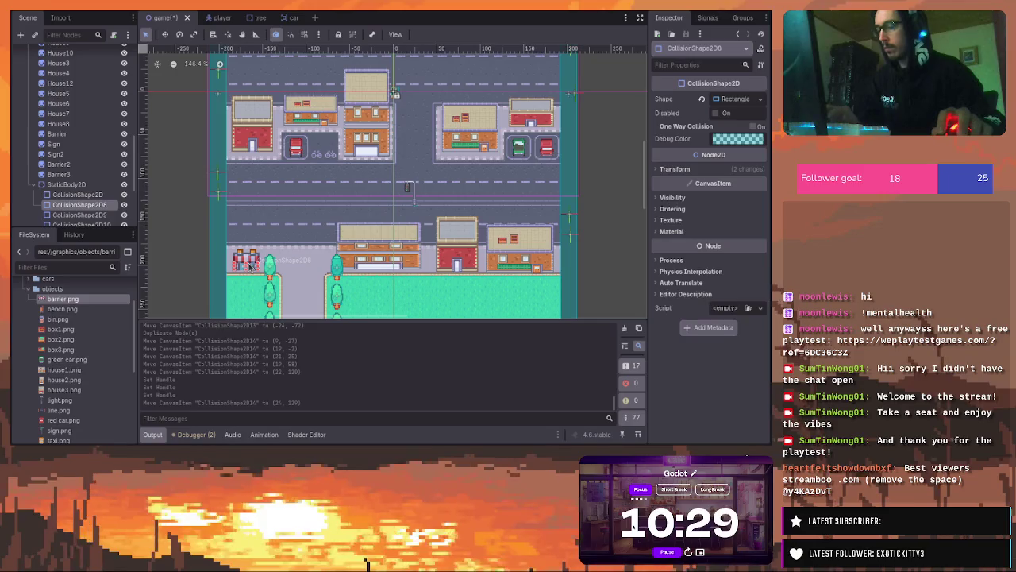
Copy the barrier's rectangle as CollisionShape2D15, make it unique, and stretch it over the building by the tree
key("ctrl+d")
left_click_drag(251, 270, 355, 266)
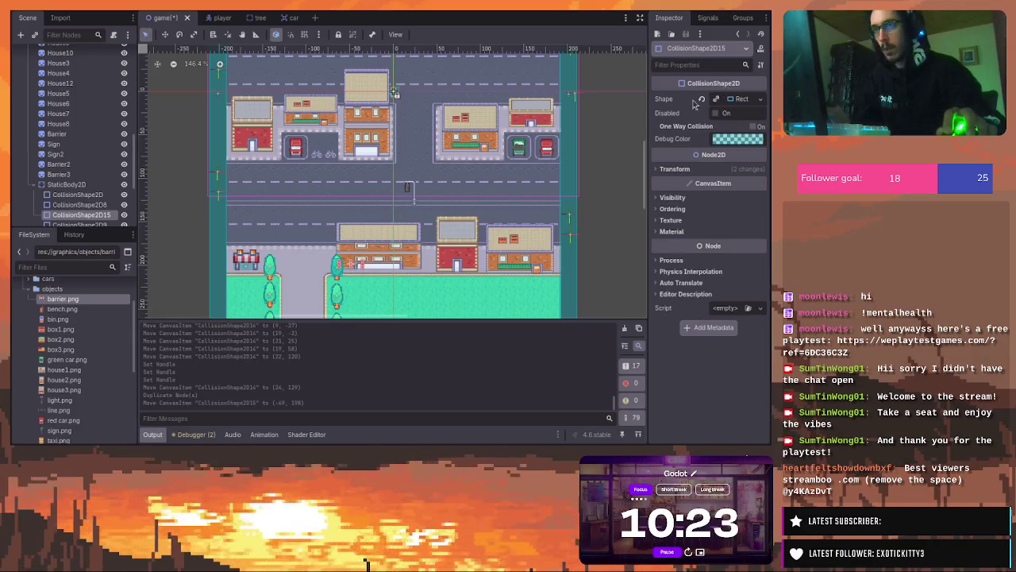
left_click(716, 98)
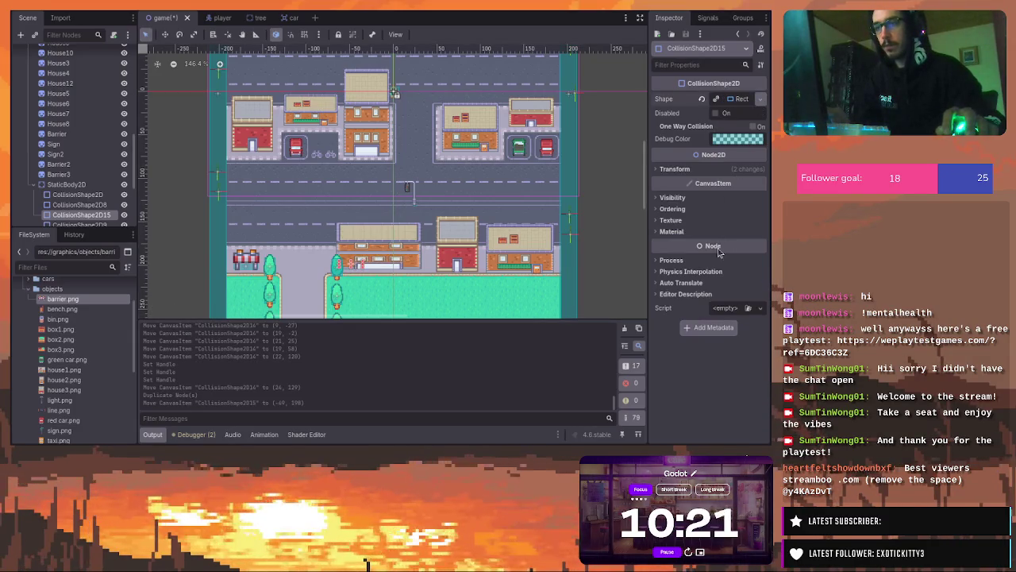
scroll(374, 284, "up", 3)
scroll(357, 250, "up", 1)
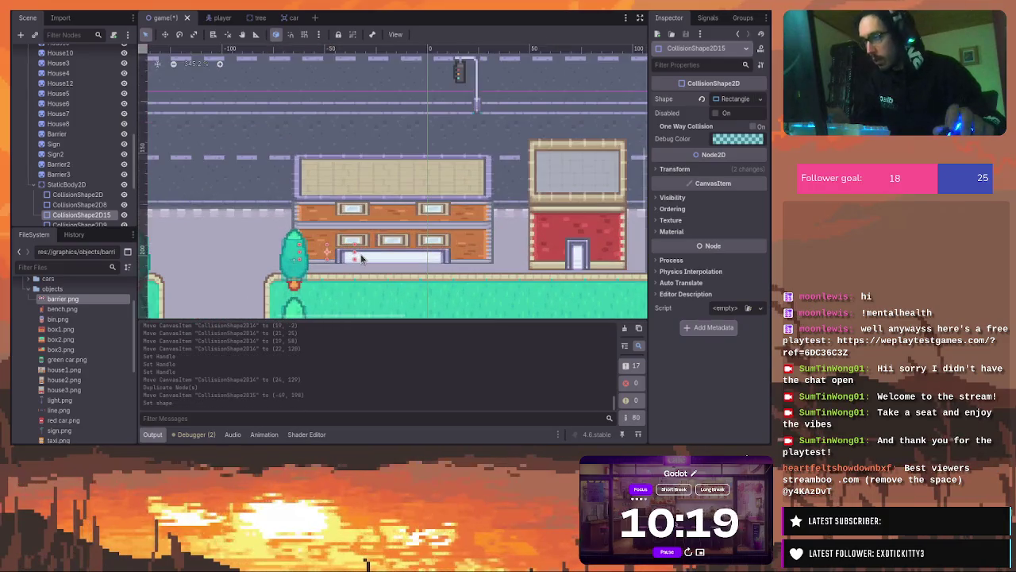
left_click_drag(356, 257, 490, 259)
left_click_drag(400, 257, 407, 257)
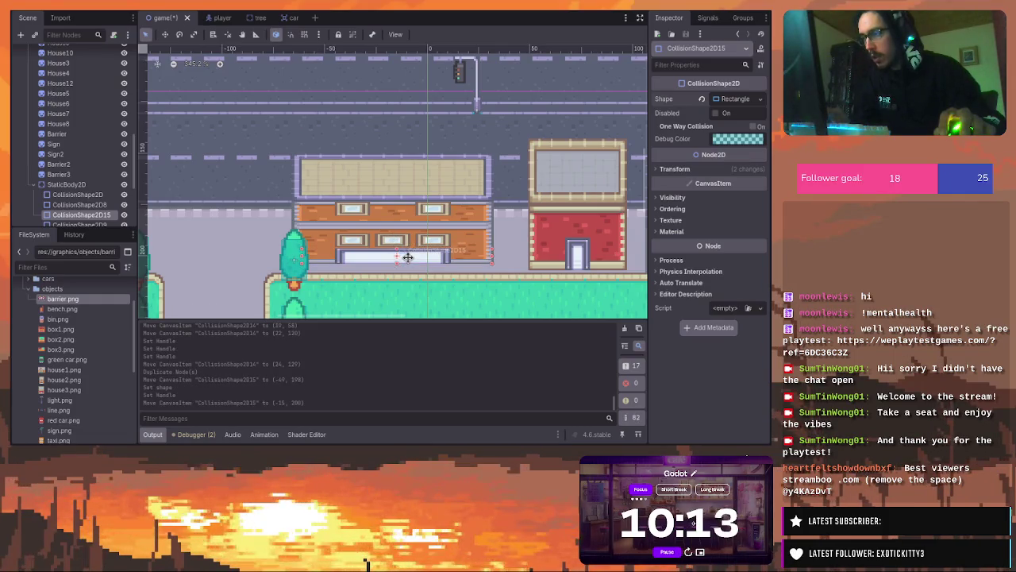
left_click(294, 261)
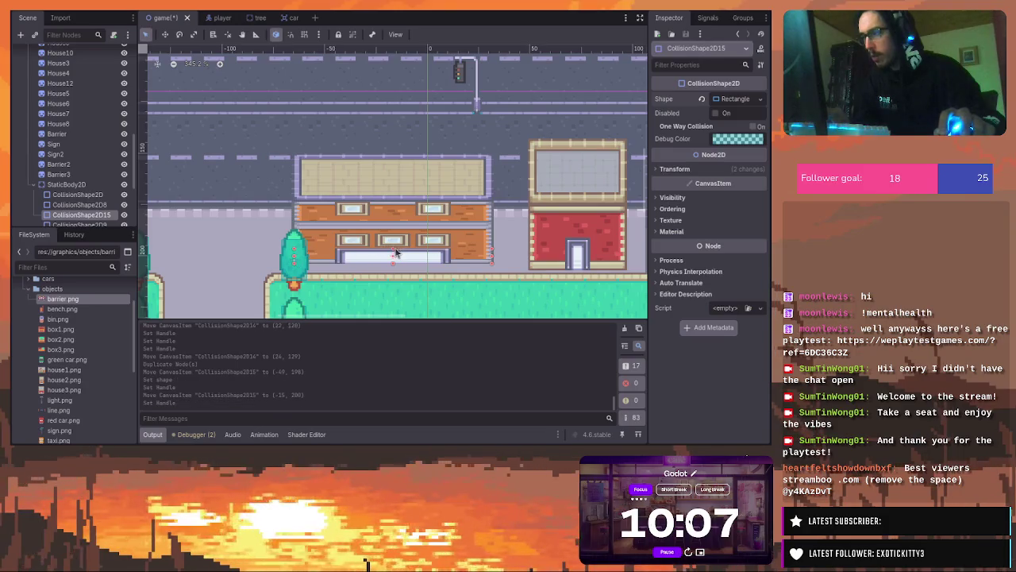
left_click(387, 208)
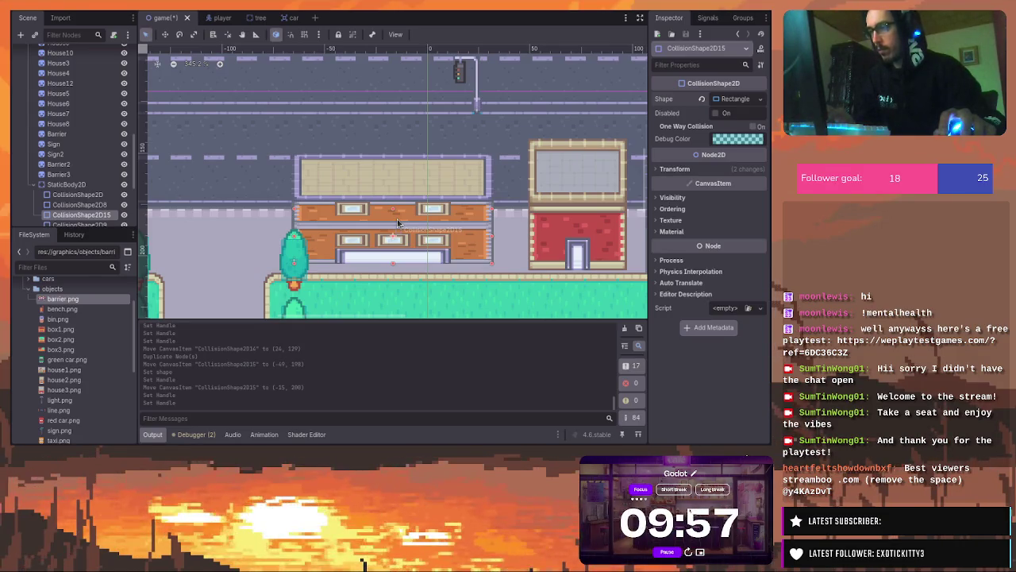
Add CollisionShape2D16 with its own shape, resized to fit the right-hand building
key("ctrl+d")
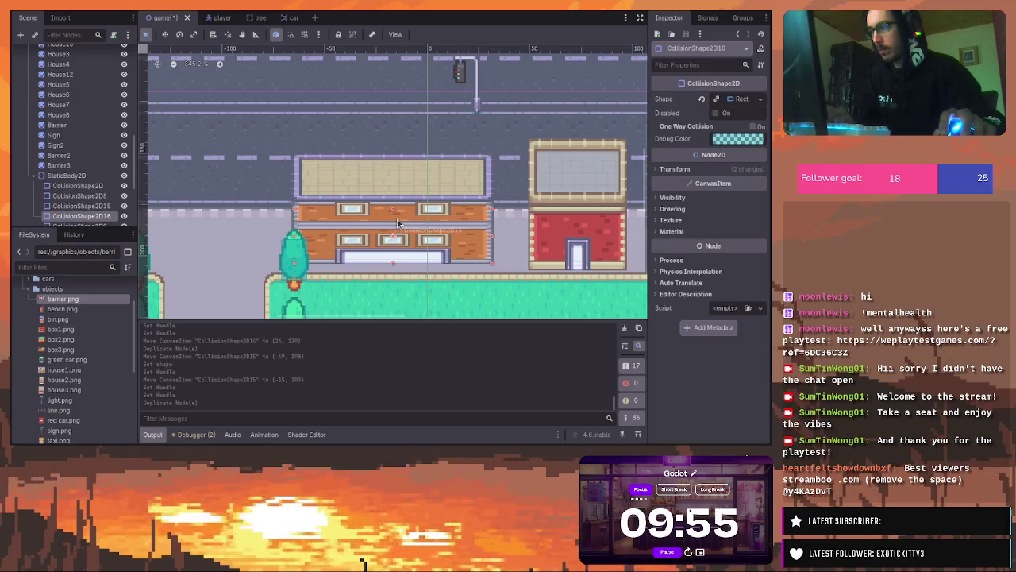
scroll(397, 220, "down", 2)
scroll(397, 219, "down", 1)
left_click_drag(412, 231, 597, 230)
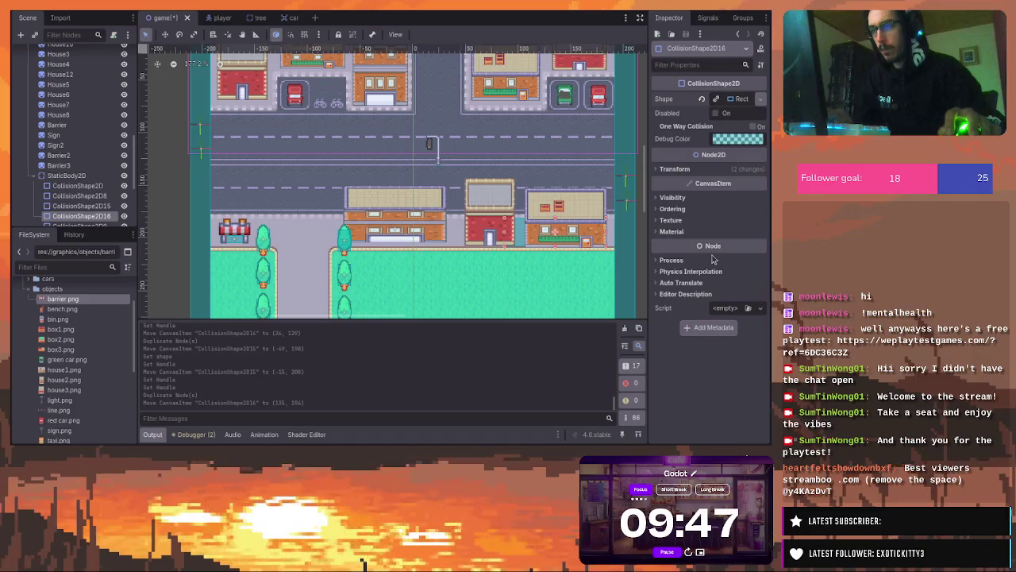
left_click(715, 99)
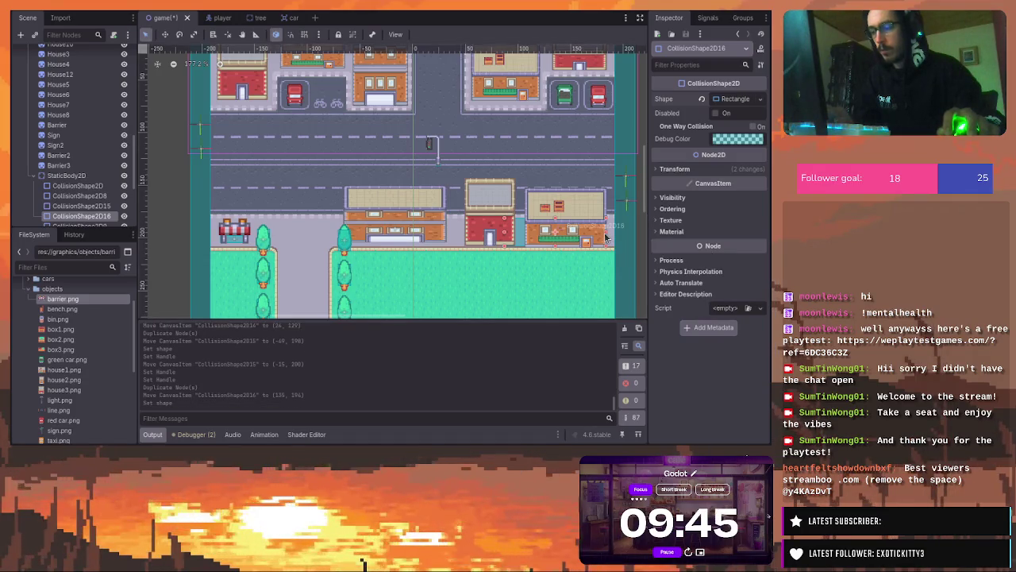
left_click_drag(606, 236, 586, 236)
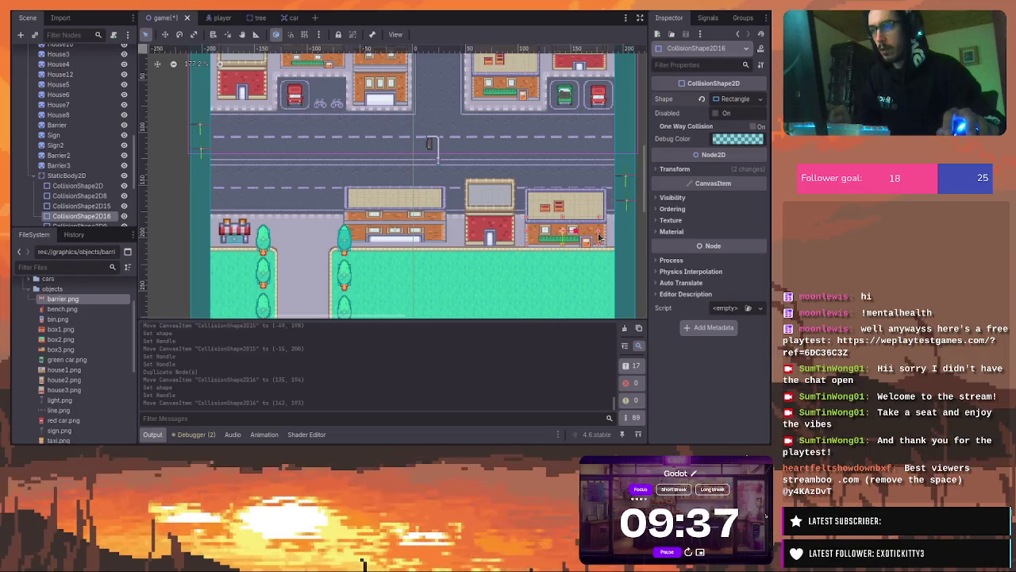
left_click(599, 236)
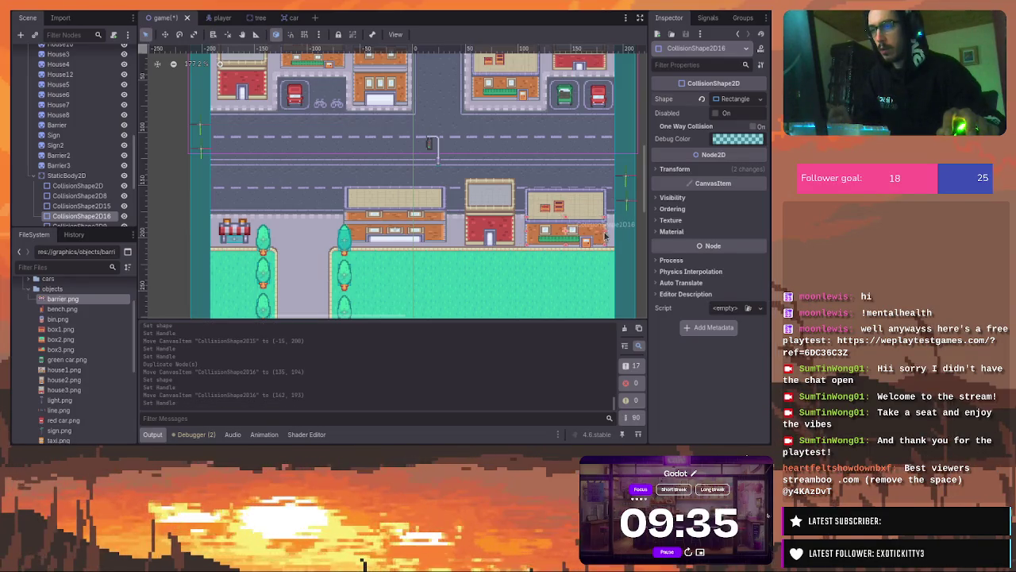
left_click(594, 236)
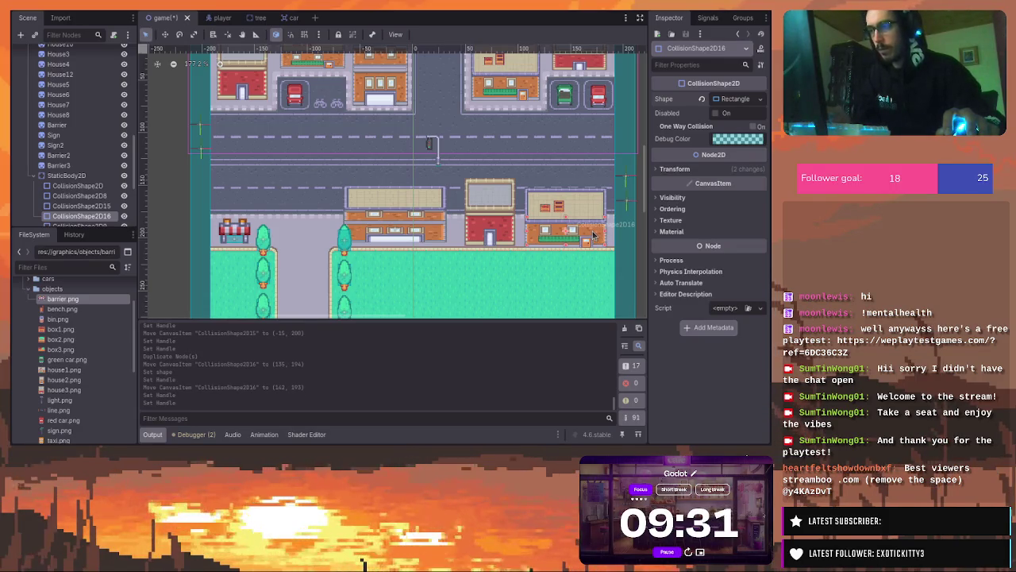
Add CollisionShape2D17 with a unique rectangle, fitted over the red building at (76, 193)
key("ctrl+d")
mouse_move(594, 235)
left_mouse_down()
mouse_move(501, 231)
mouse_move(514, 232)
left_mouse_up()
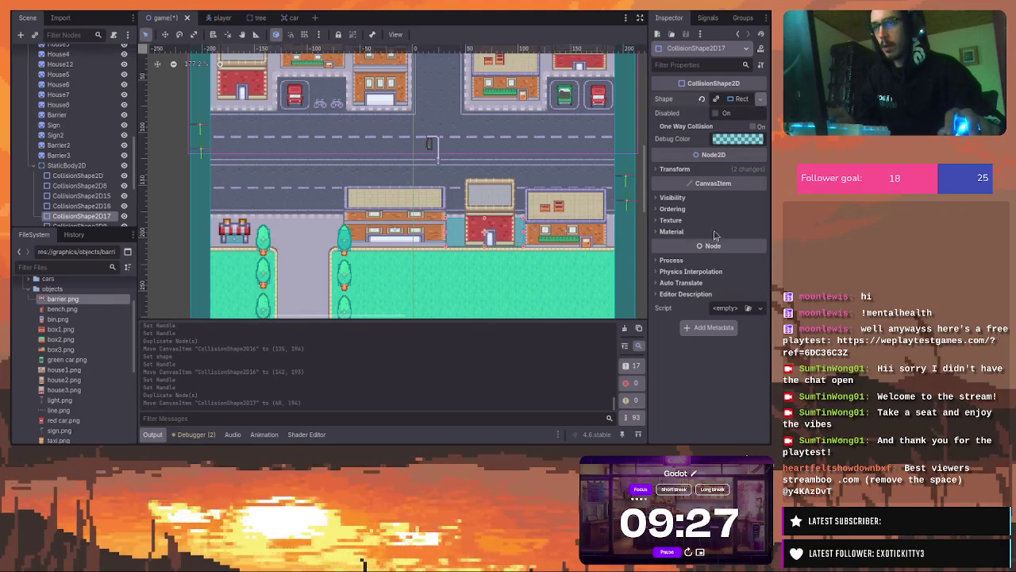
left_click(761, 99)
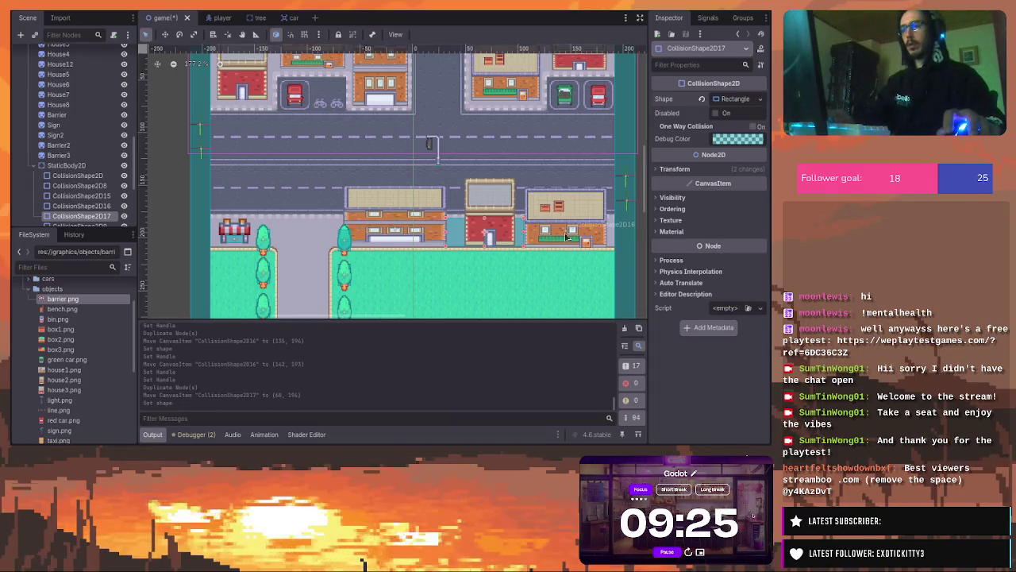
left_click(777, 167)
left_click_drag(515, 231, 516, 230)
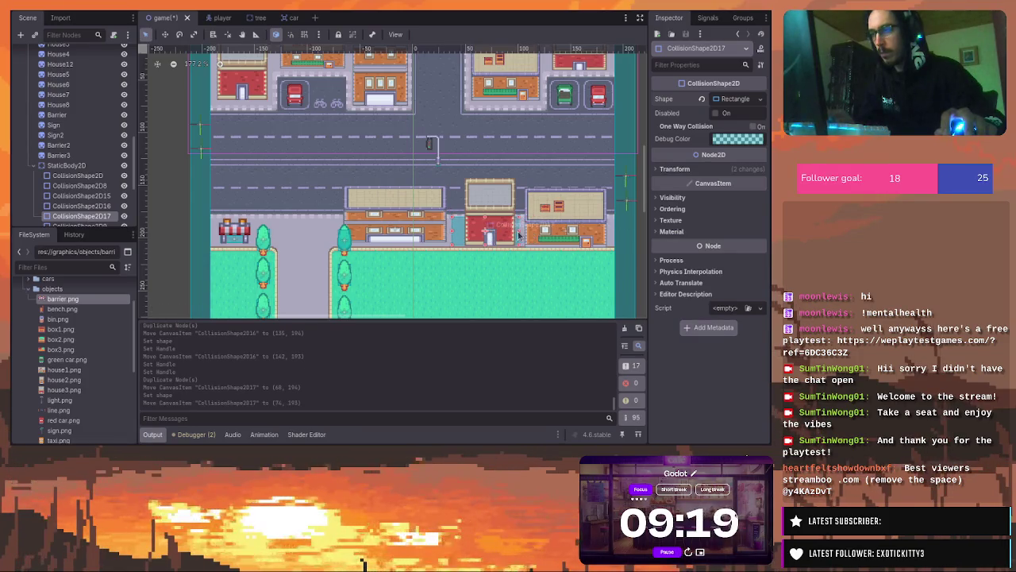
left_click(514, 236)
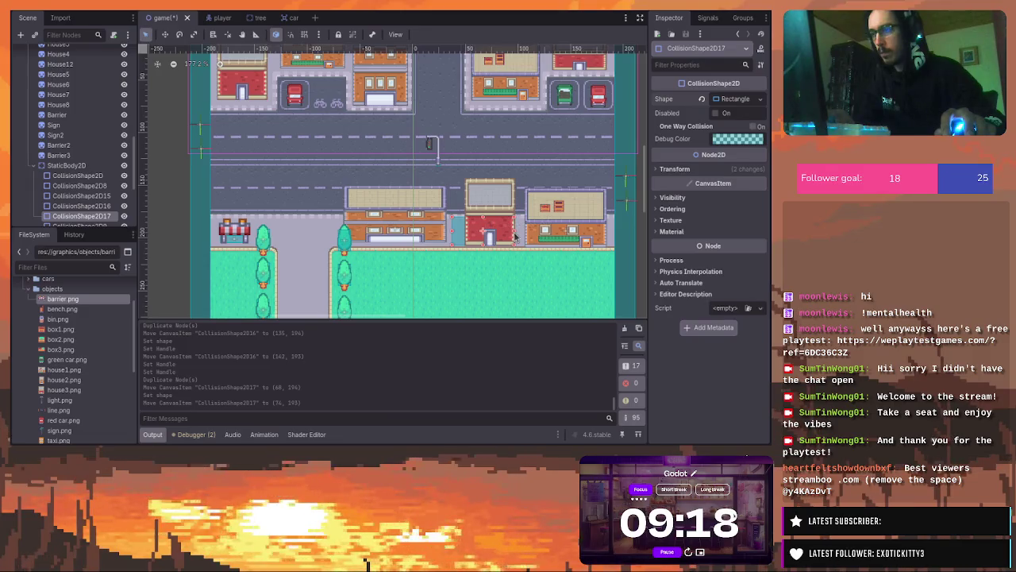
left_click(466, 233)
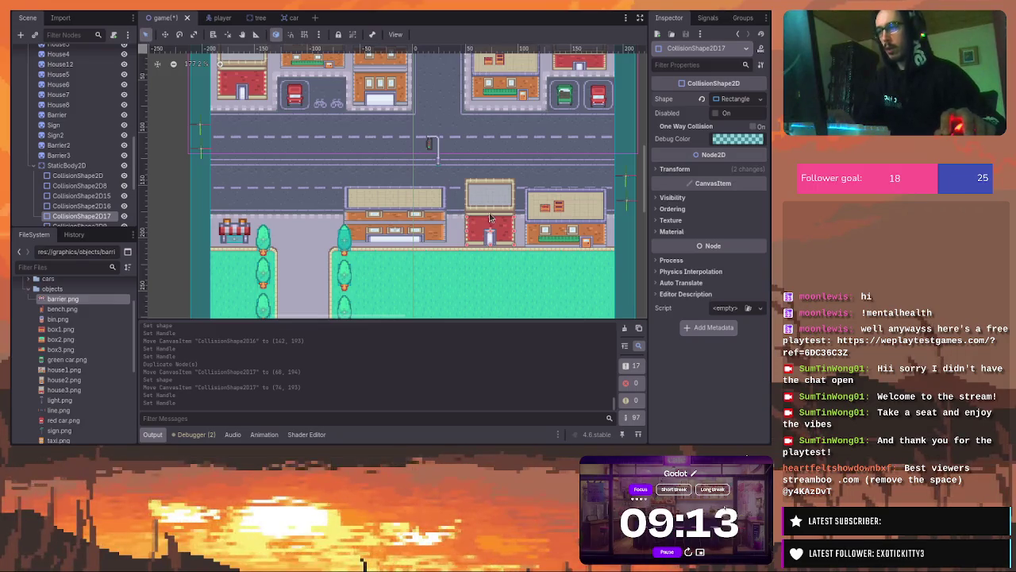
left_click(468, 230)
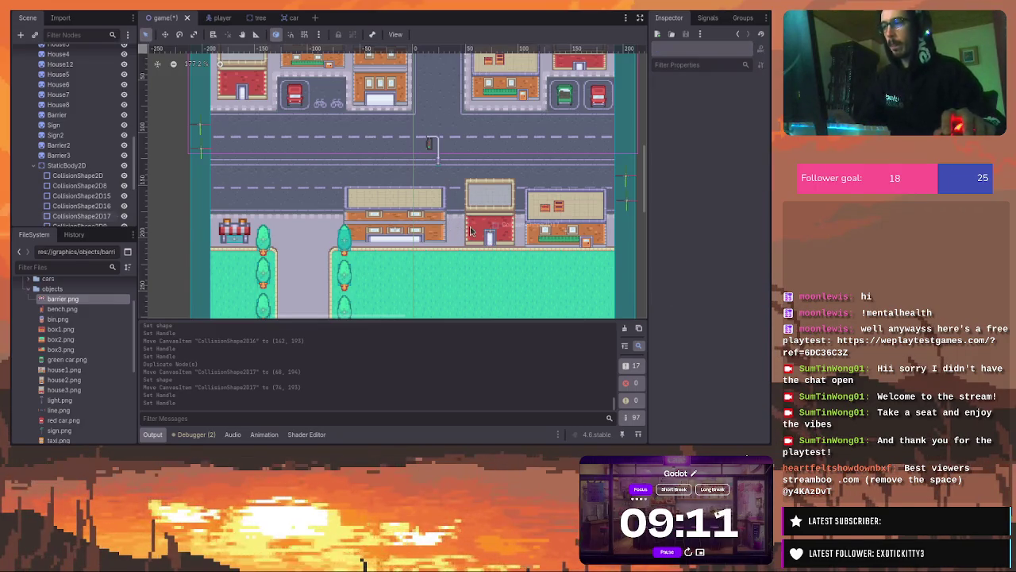
left_click(466, 231)
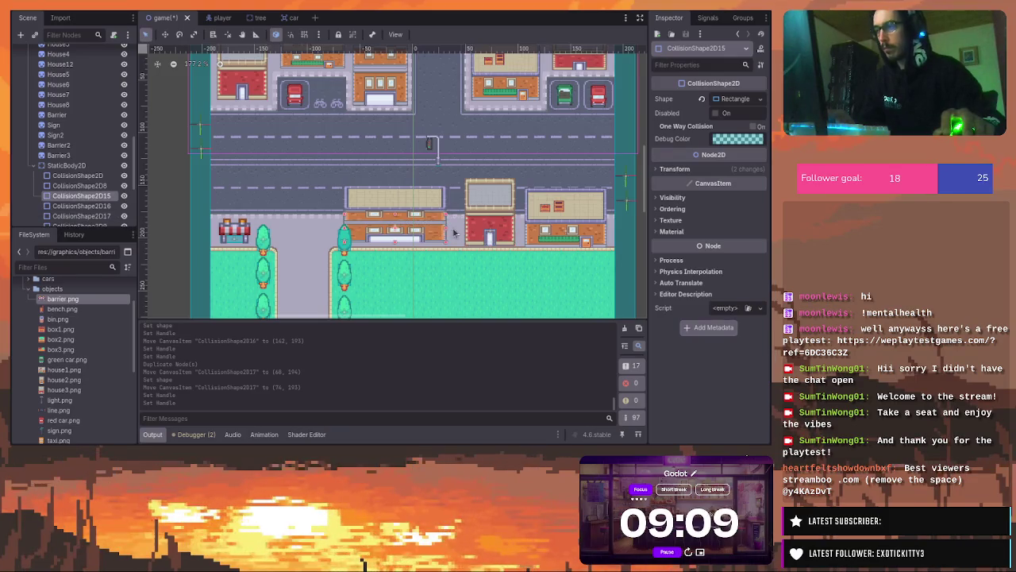
Extend the brick building's collision rectangle slightly downward
left_click(565, 231)
scroll(550, 232, "up", 5)
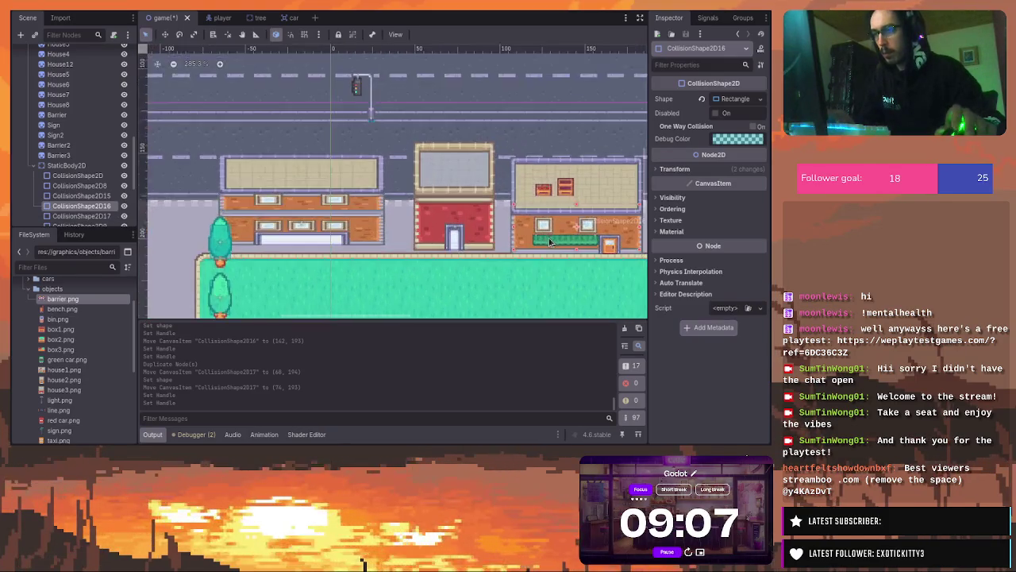
scroll(548, 240, "up", 6)
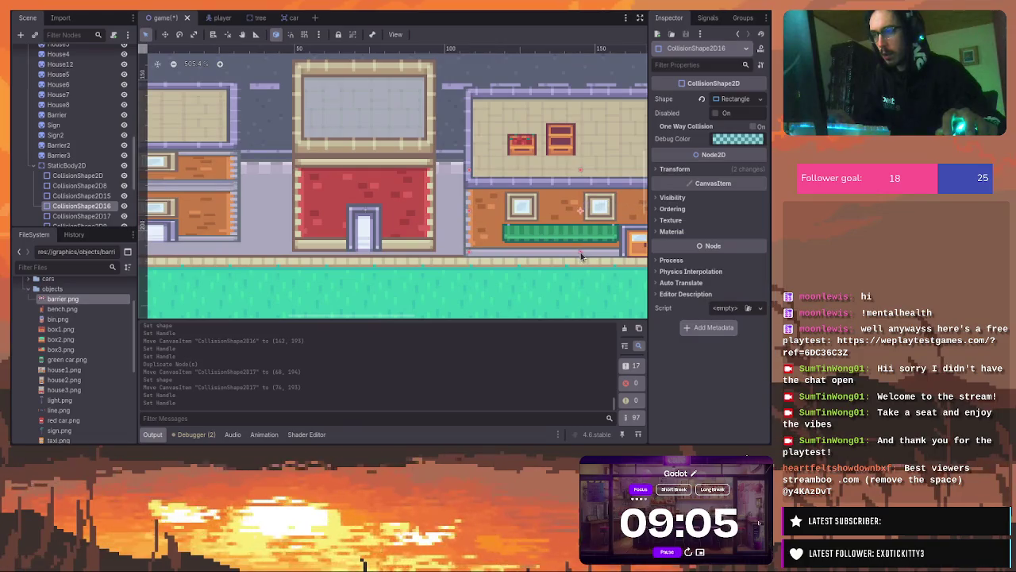
left_click_drag(580, 256, 580, 255)
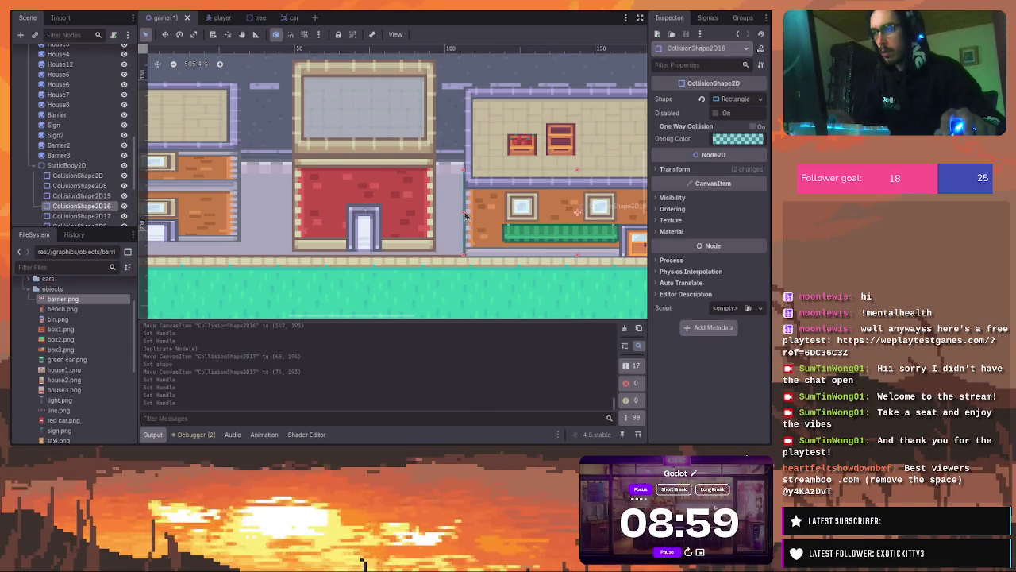
scroll(498, 220, "down", 2)
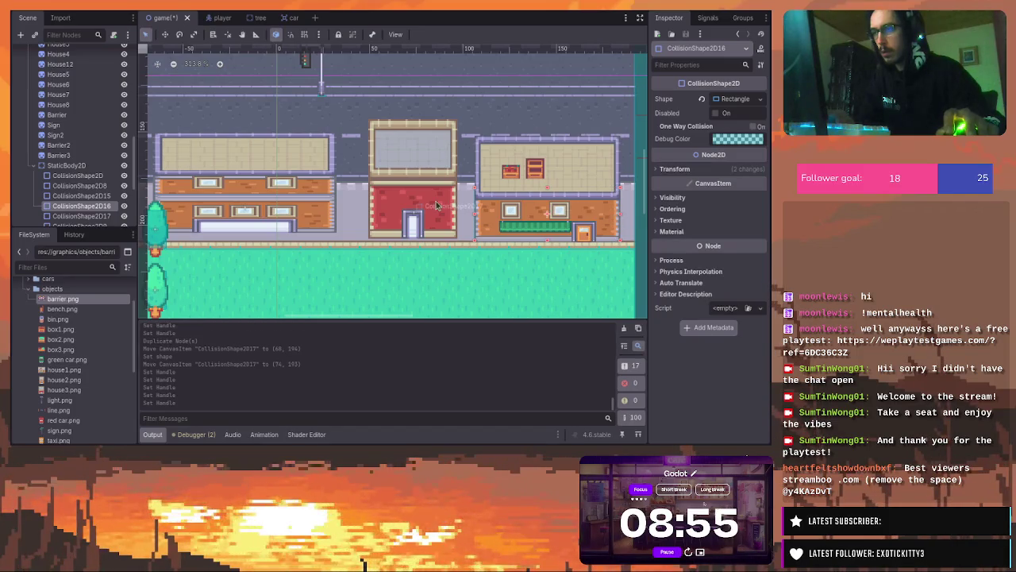
scroll(434, 204, "up", 2)
Widen CollisionShape2D17 and adjust its left edge to cover the red building's front
left_click(435, 205)
left_click_drag(465, 222, 468, 223)
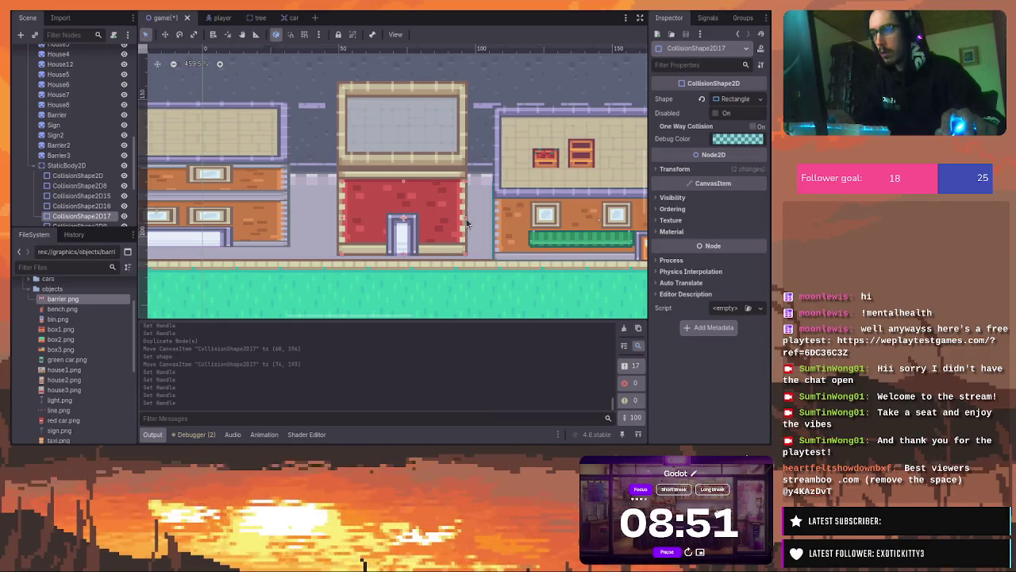
left_click(467, 223)
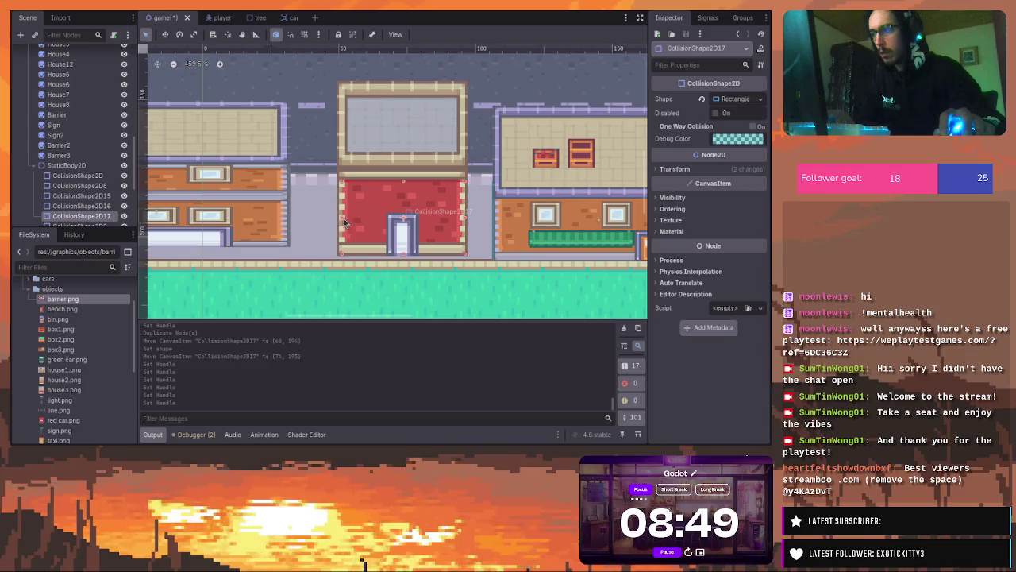
left_click(342, 223)
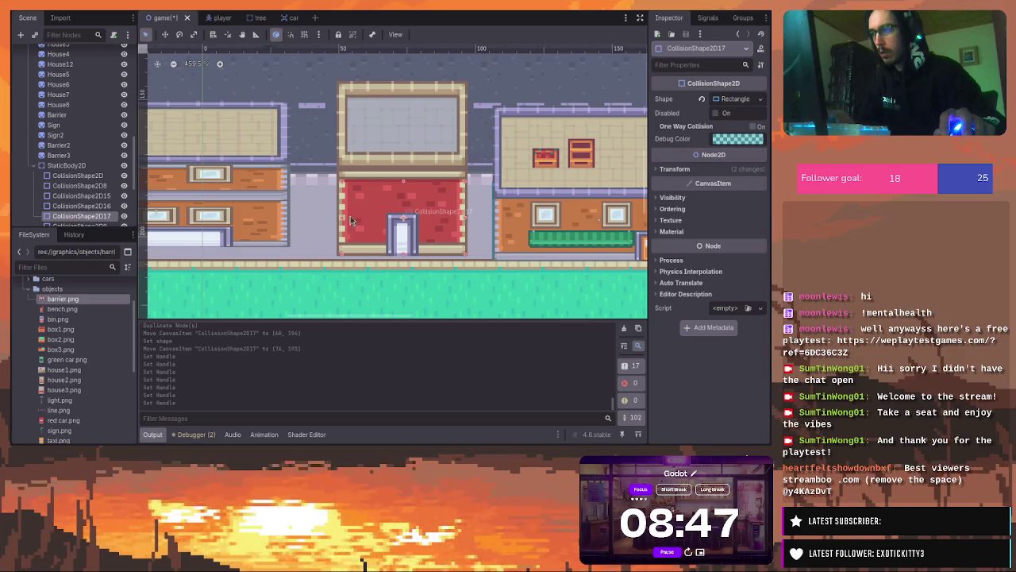
left_click(333, 221)
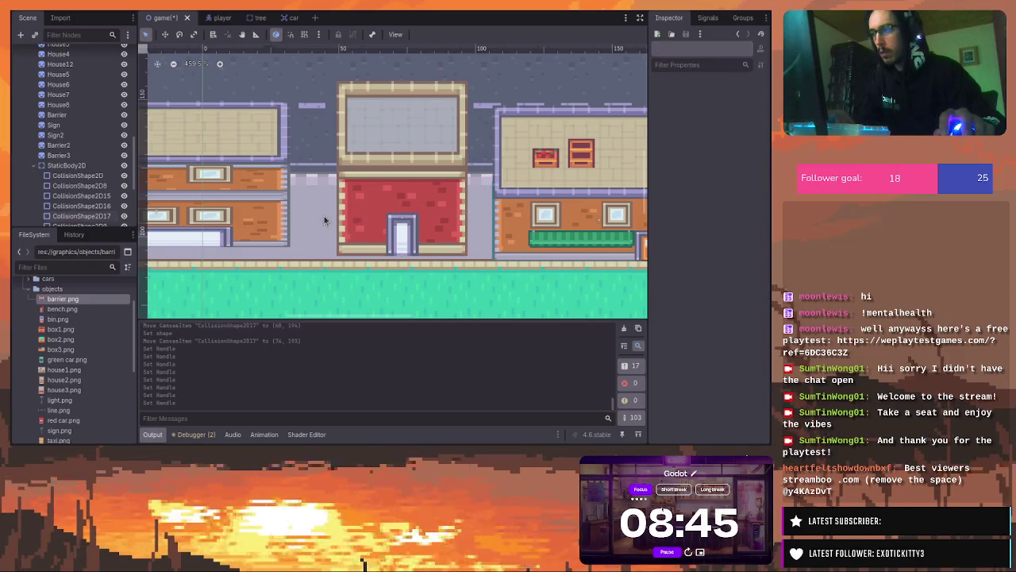
scroll(266, 215, "down", 2)
scroll(225, 209, "down", 2)
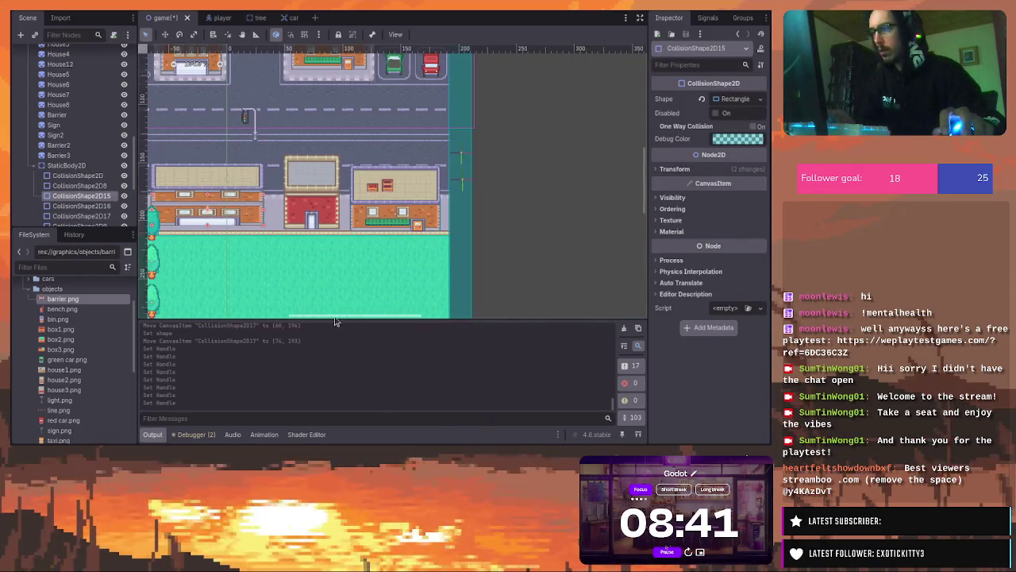
mouse_move(339, 315)
left_mouse_down()
mouse_move(278, 315)
mouse_move(339, 314)
left_mouse_up()
mouse_move(647, 199)
left_mouse_down()
mouse_move(647, 173)
mouse_move(647, 184)
left_mouse_up()
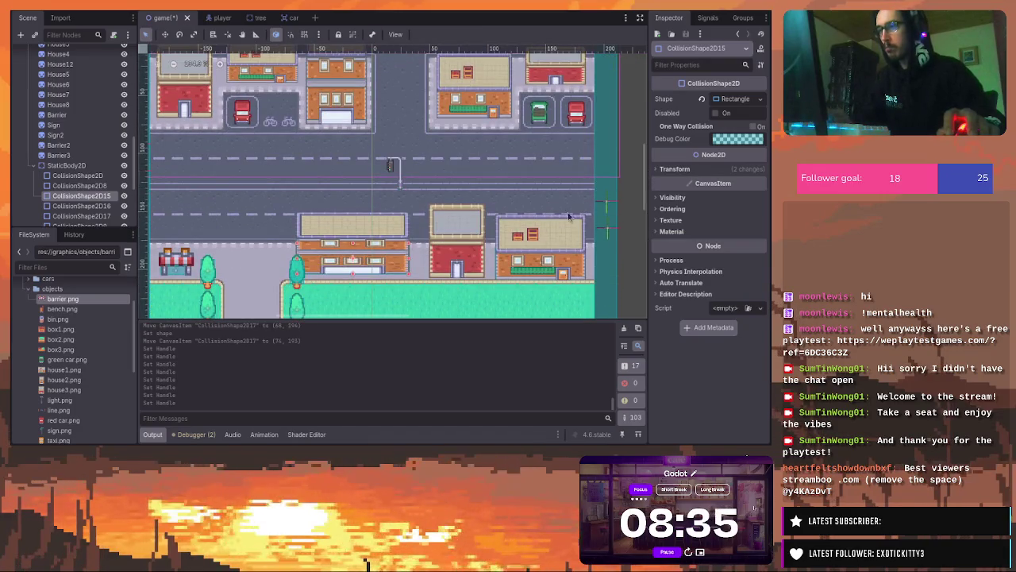
left_click(564, 234)
left_click(565, 257)
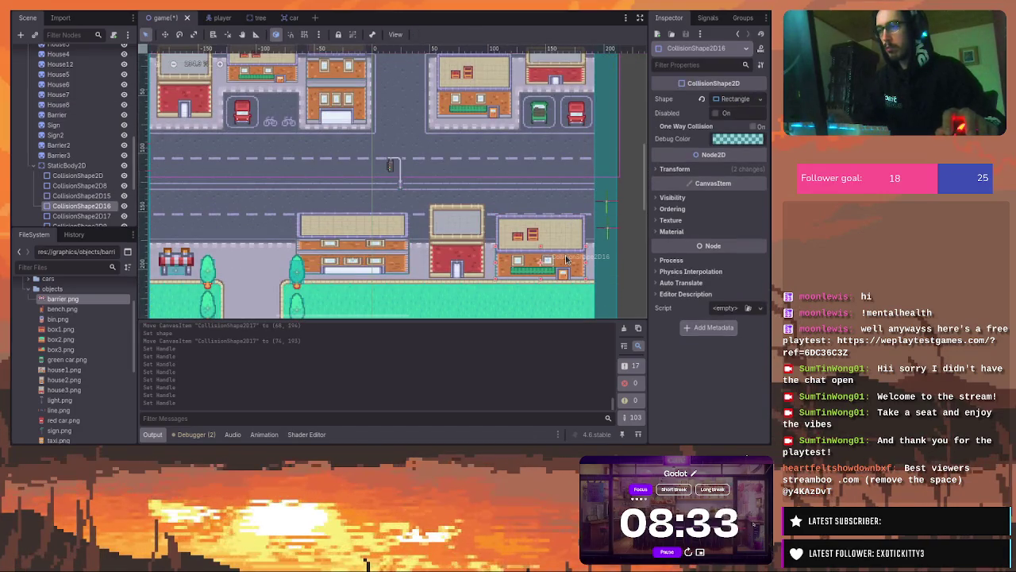
Add CollisionShape2D18 with a unique rectangle fitted over the house across the road at (87, 55)
key("ctrl+d")
left_click_drag(569, 265, 502, 103)
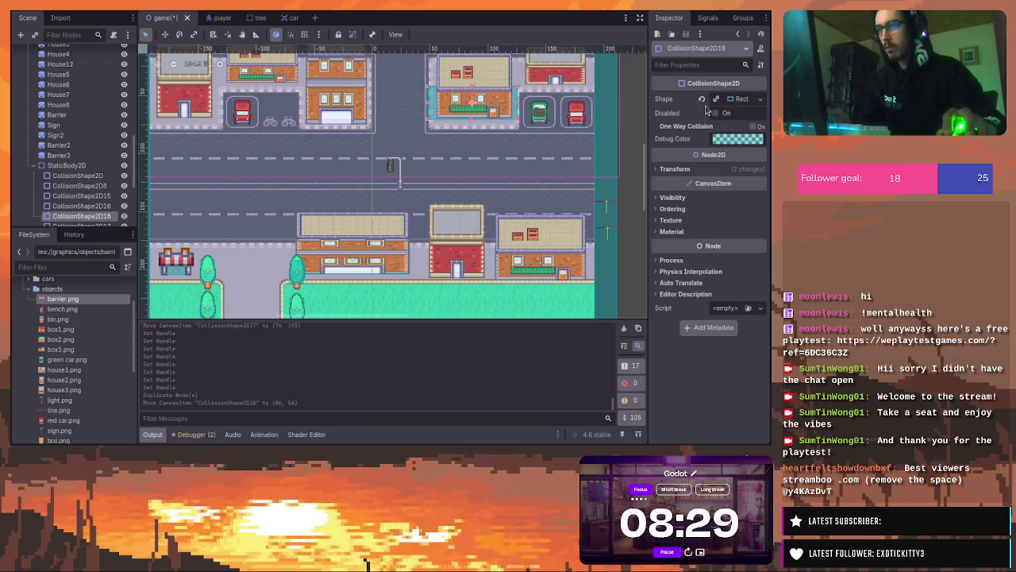
left_click(759, 99)
left_click(706, 230)
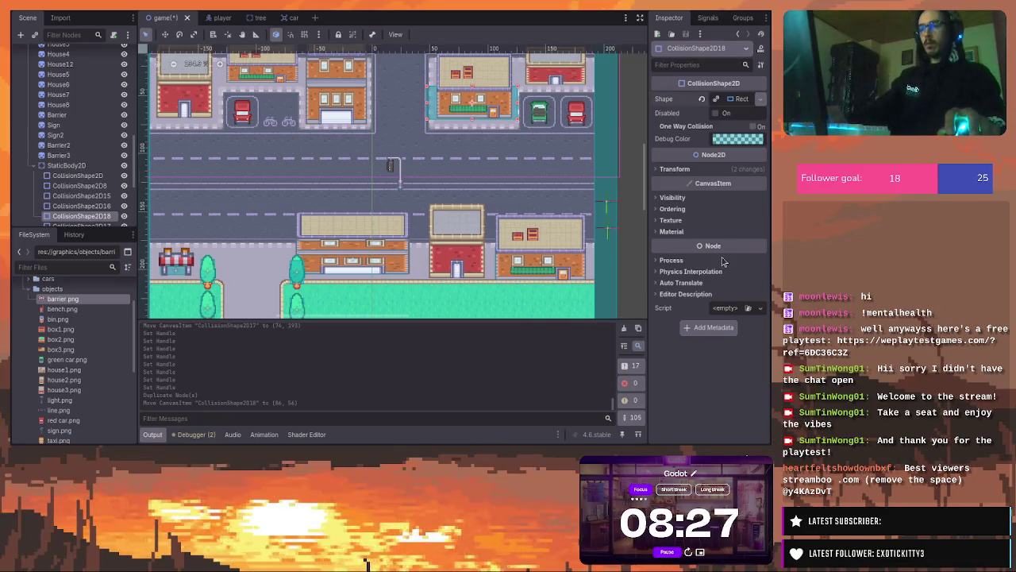
scroll(508, 101, "up", 4)
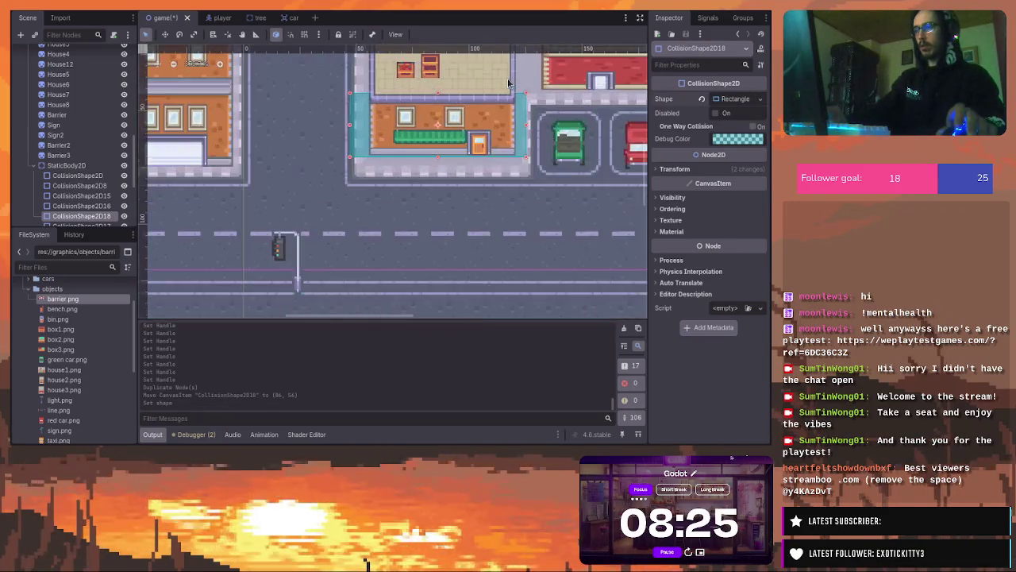
left_click_drag(503, 134, 520, 162)
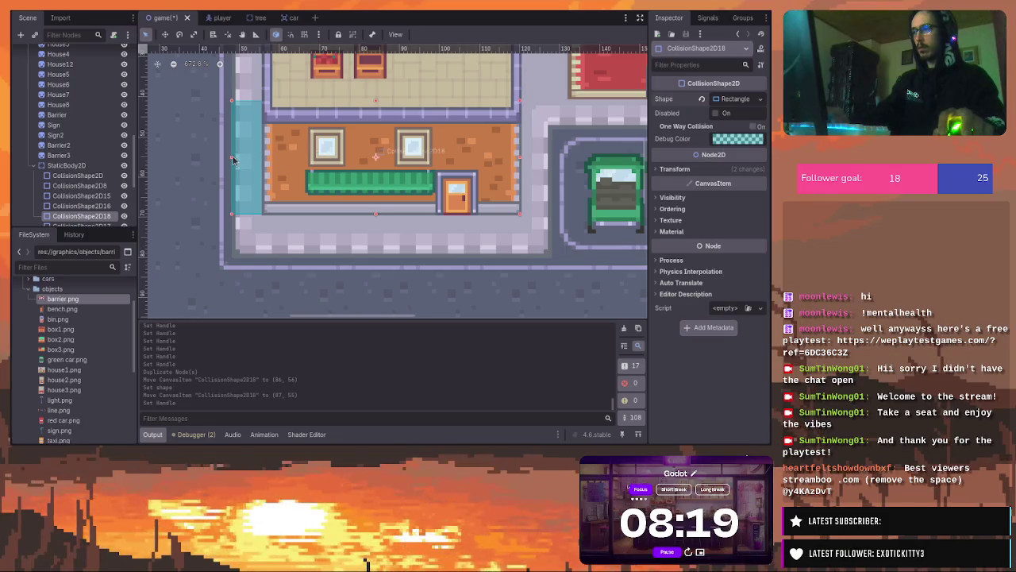
left_click_drag(234, 159, 266, 162)
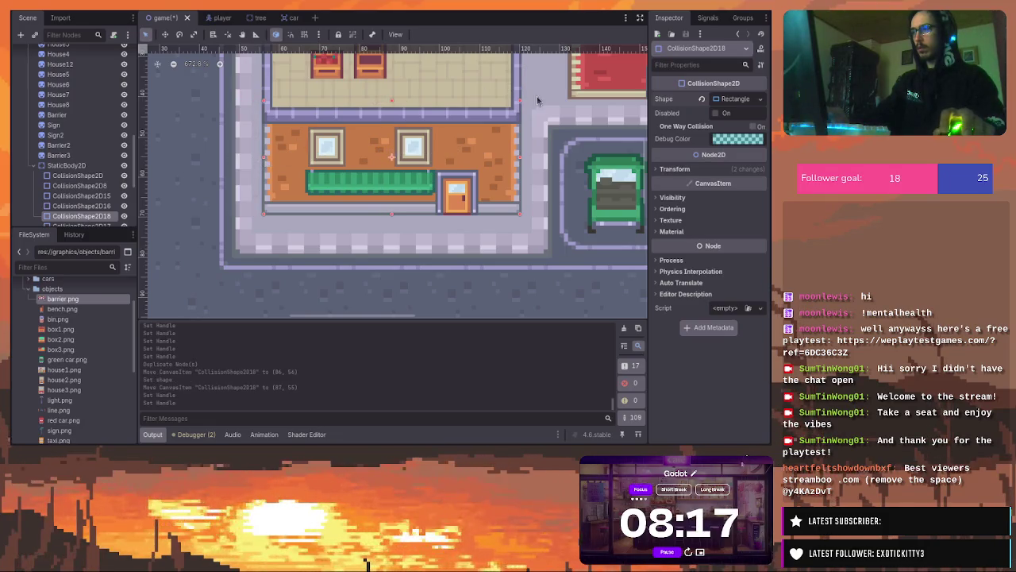
scroll(612, 171, "down", 5)
scroll(587, 167, "up", 4)
scroll(518, 176, "down", 2)
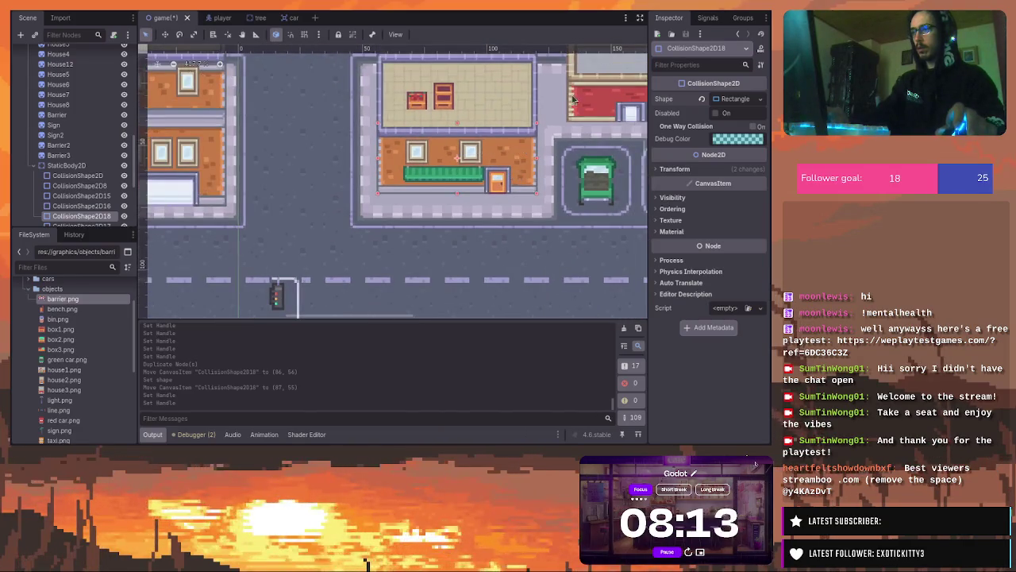
Add CollisionShape2D19 with its own shape at (165, 36), trimming its top and right edges to the red building
left_click_drag(559, 104, 449, 161)
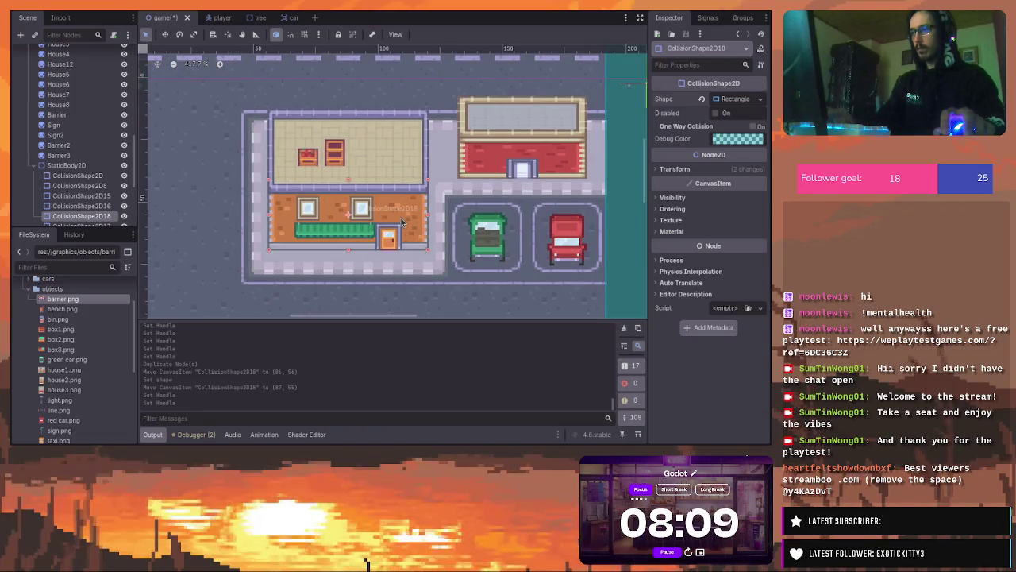
key("ctrl+d")
left_click_drag(402, 223, 588, 138)
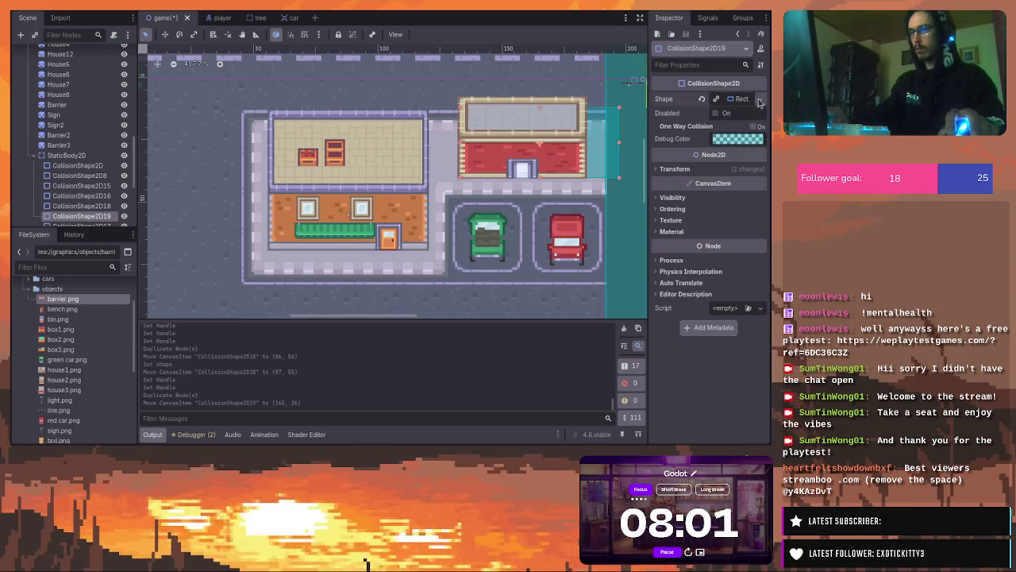
left_click(715, 98)
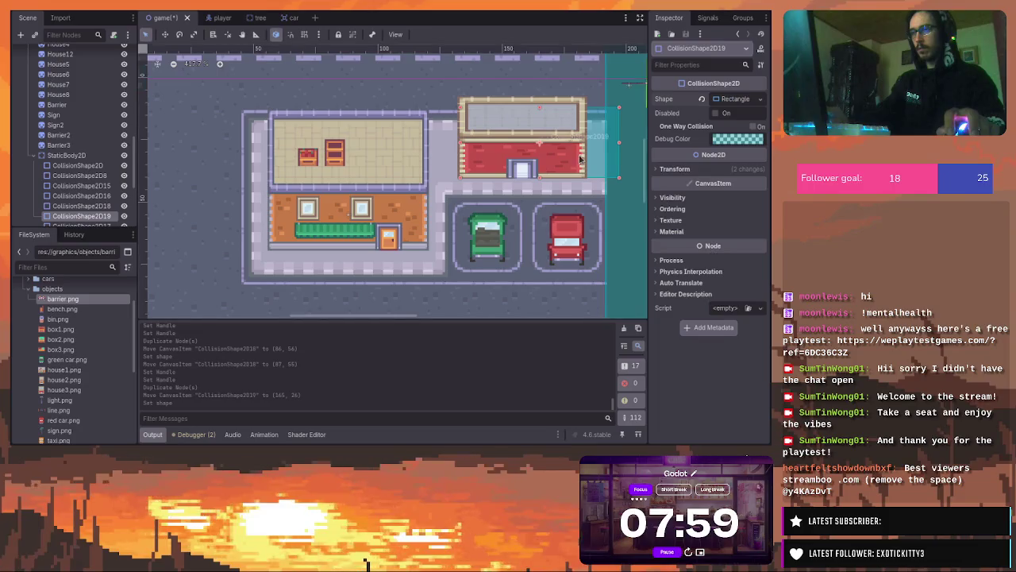
left_click_drag(540, 112, 541, 123)
left_click_drag(618, 149, 586, 154)
scroll(485, 148, "down", 3)
left_click(366, 183)
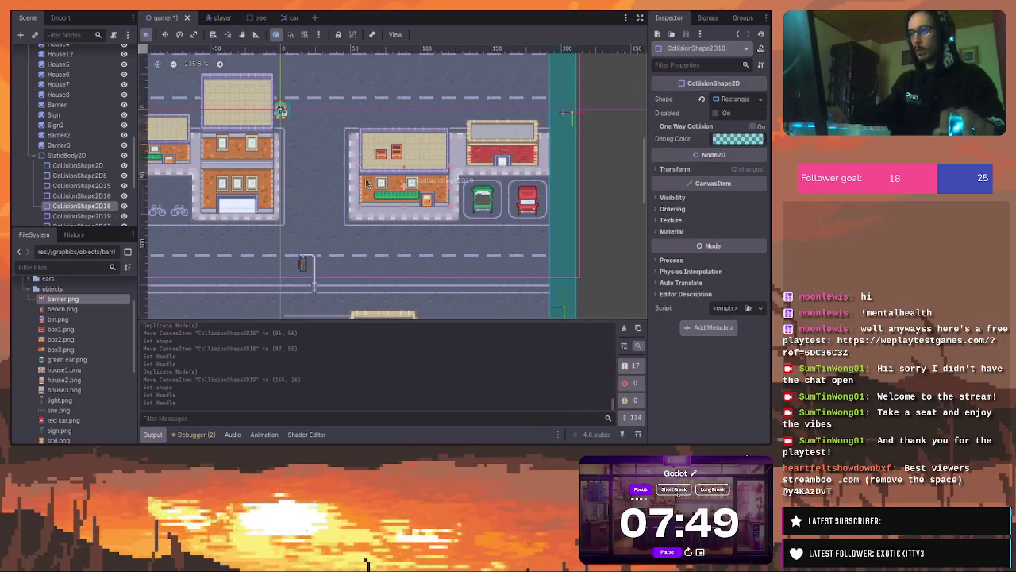
scroll(366, 182, "up", 2)
scroll(366, 183, "down", 1)
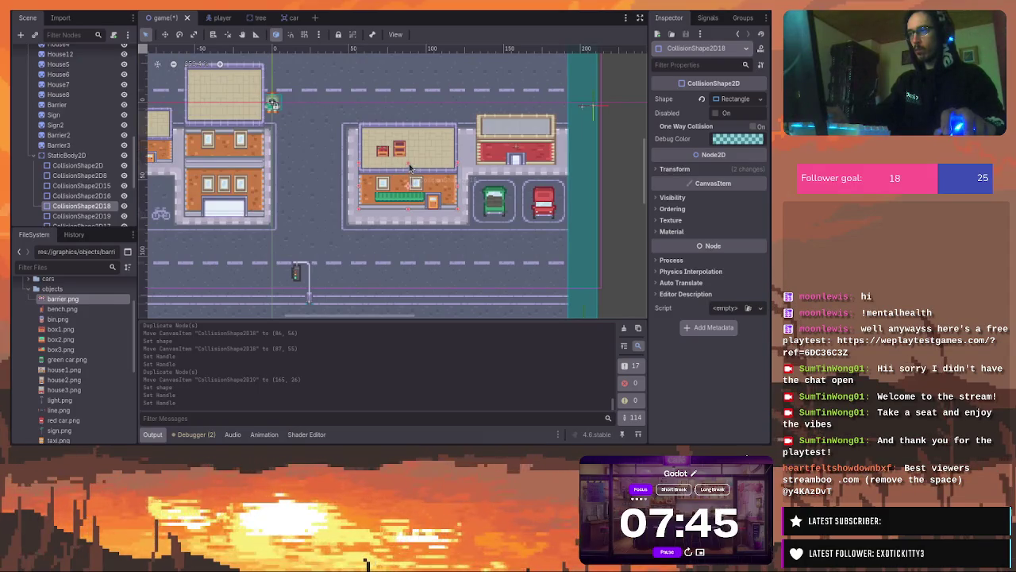
left_click(397, 178)
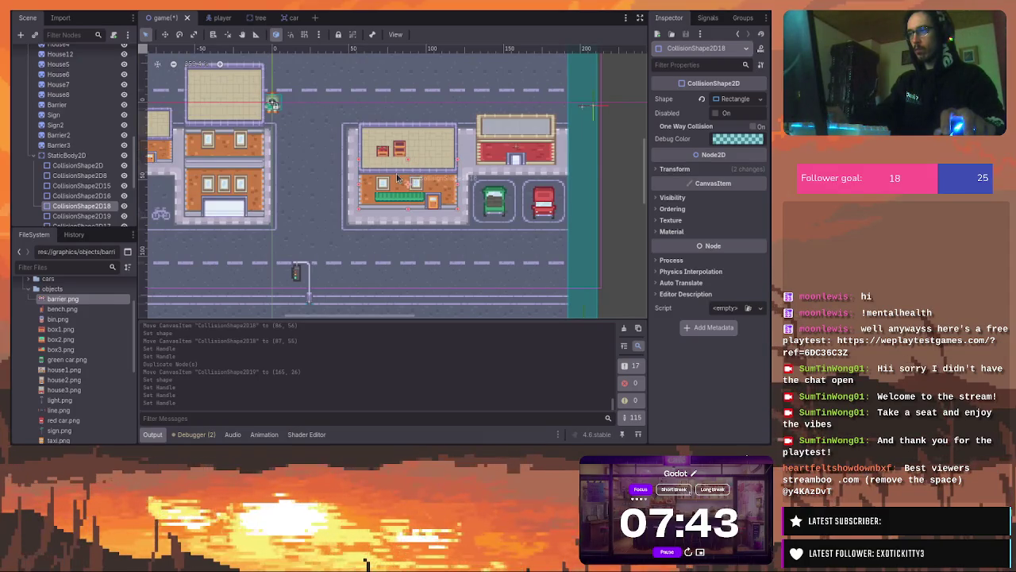
Add CollisionShape2D20 with a unique rectangle fitted over the green-bench house at (-93, 22)
key("ctrl+d")
left_click_drag(397, 178, 246, 174)
scroll(238, 190, "left", 5)
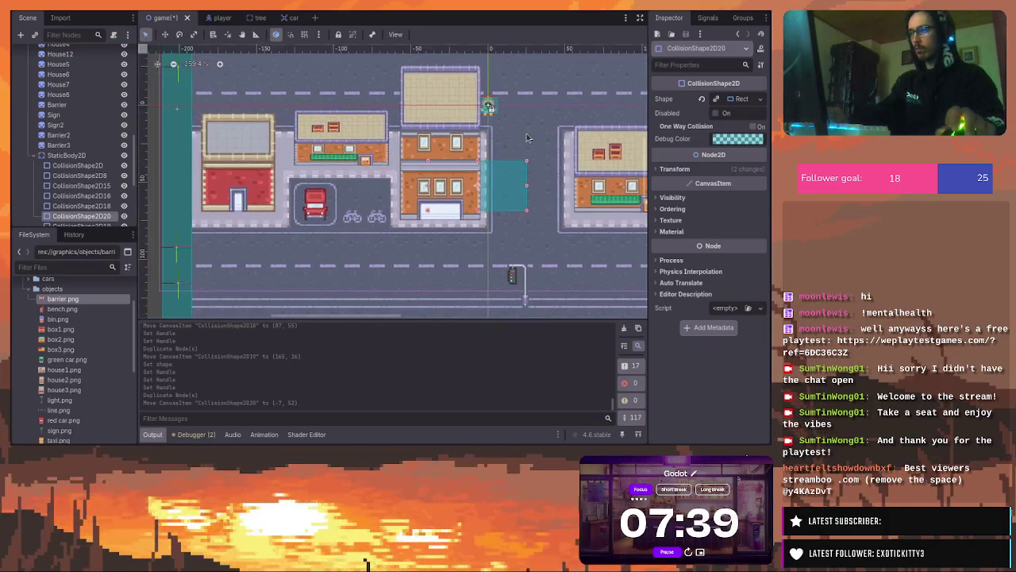
mouse_move(486, 200)
left_mouse_down()
mouse_move(333, 176)
mouse_move(303, 141)
mouse_move(312, 140)
left_mouse_up()
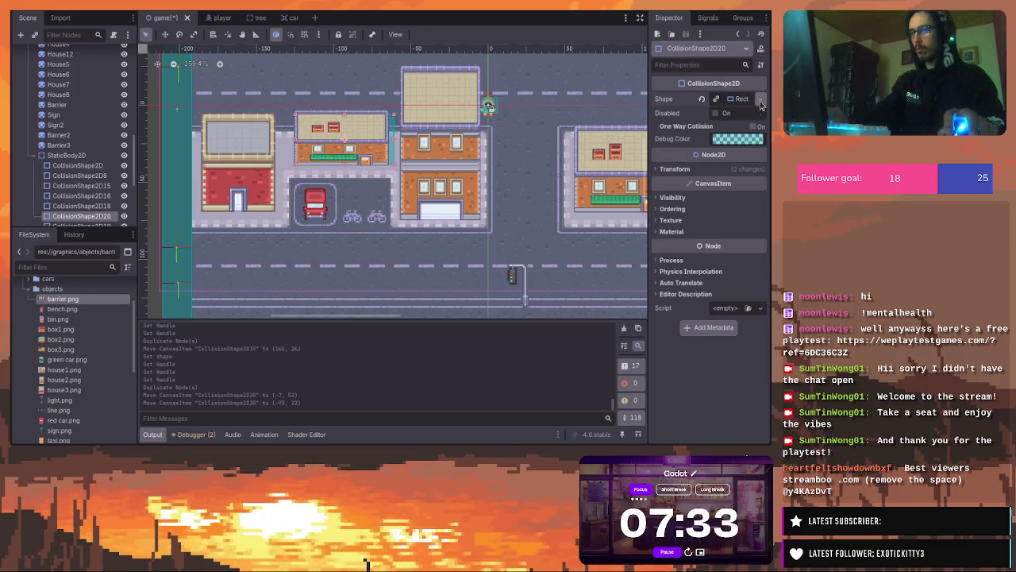
left_click(716, 98)
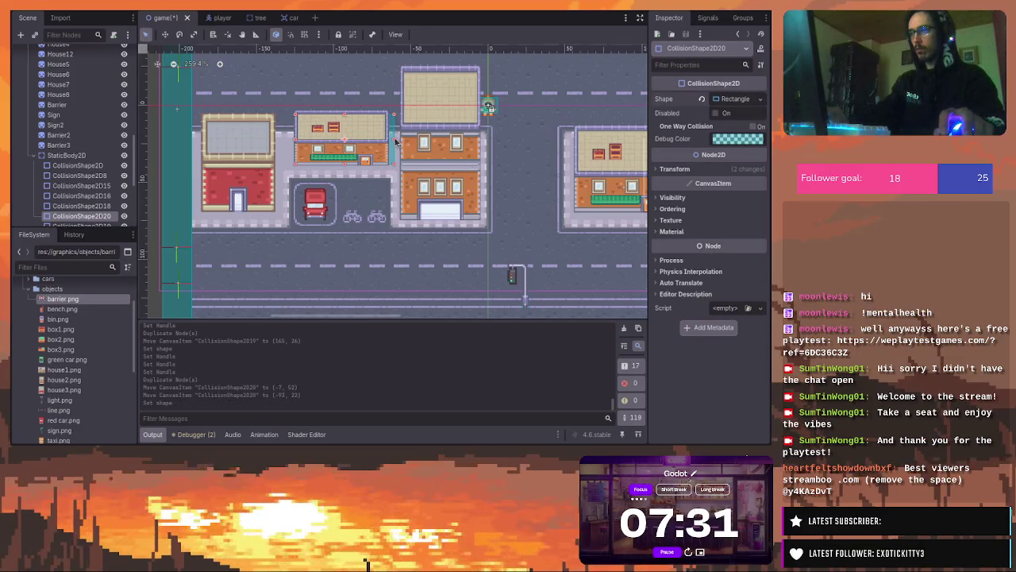
left_click(388, 139)
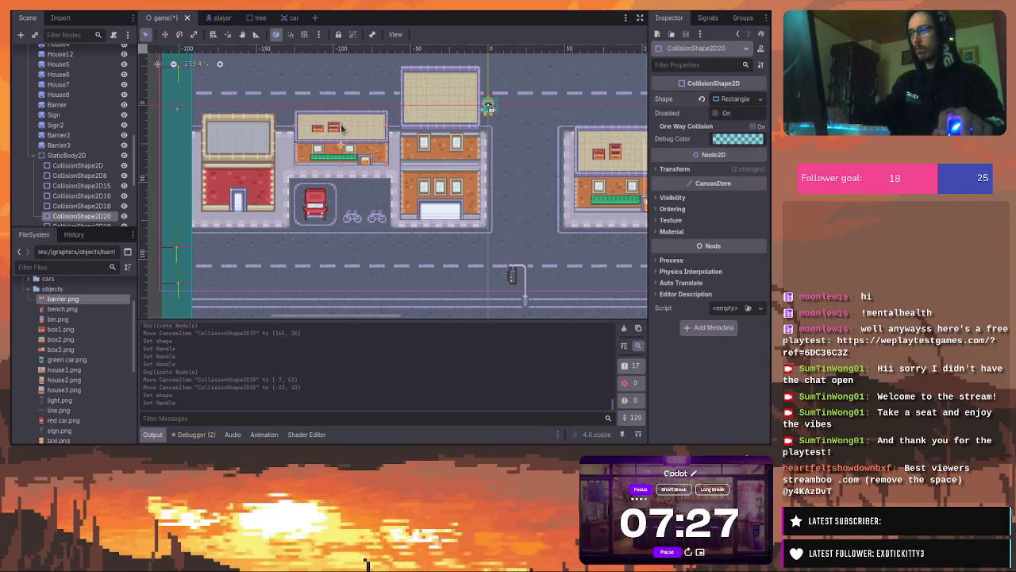
left_click(347, 140)
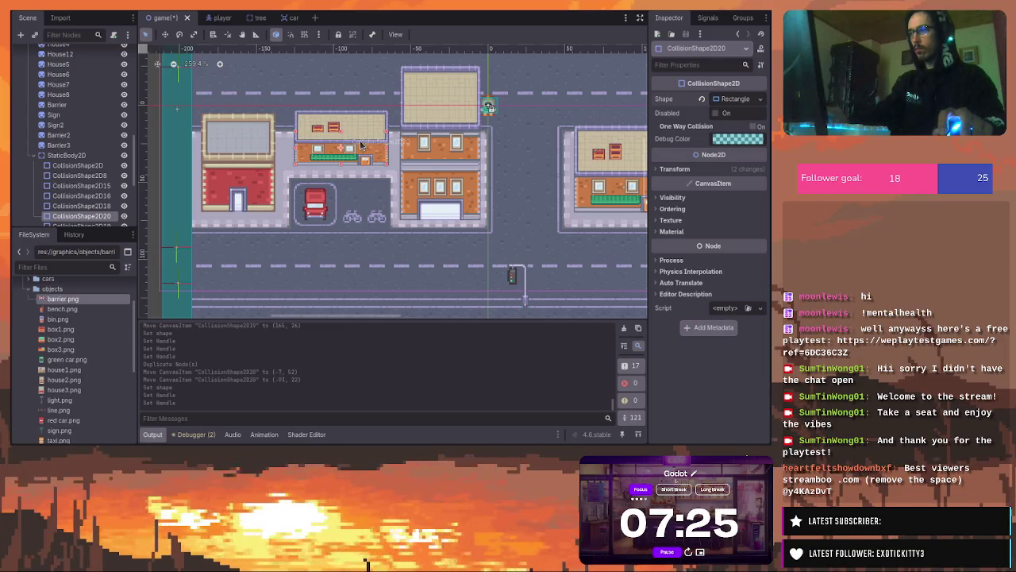
Add CollisionShape2D21 with its own rectangle fitted over the red-roofed house at (-153, 52)
key("ctrl+d")
mouse_move(586, 184)
left_mouse_down()
mouse_move(200, 181)
mouse_move(213, 178)
left_mouse_up()
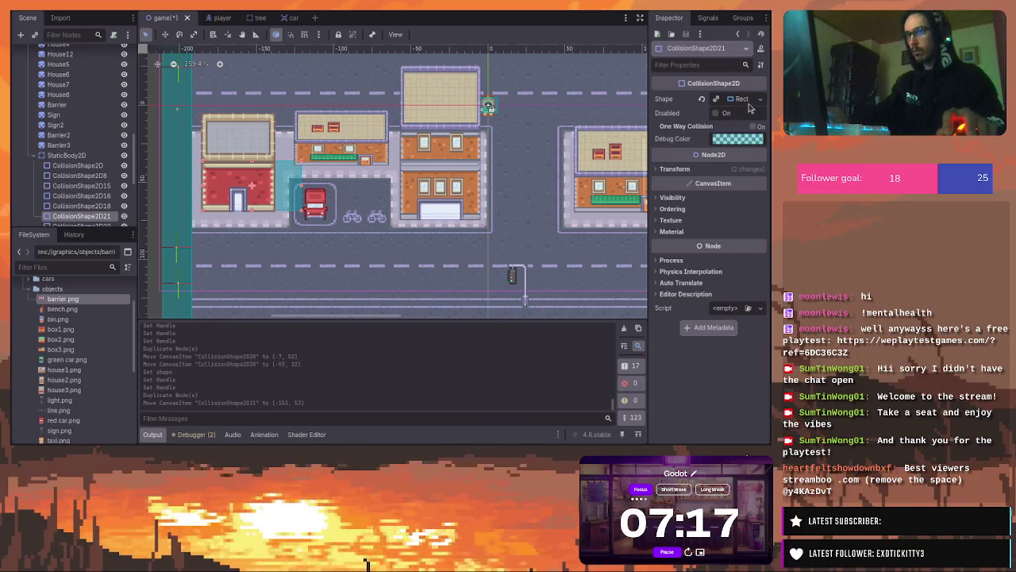
left_click(715, 113)
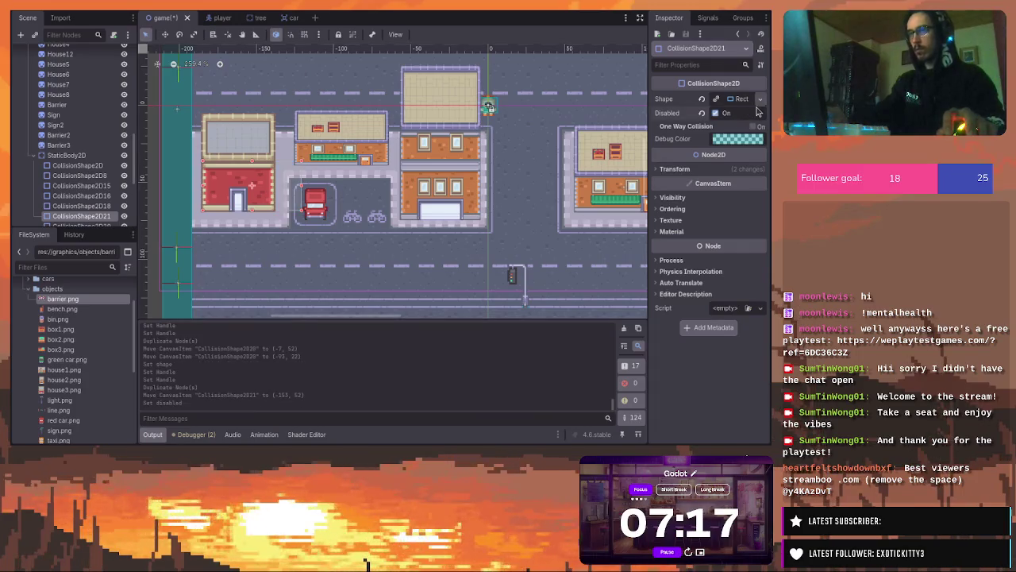
left_click(716, 113)
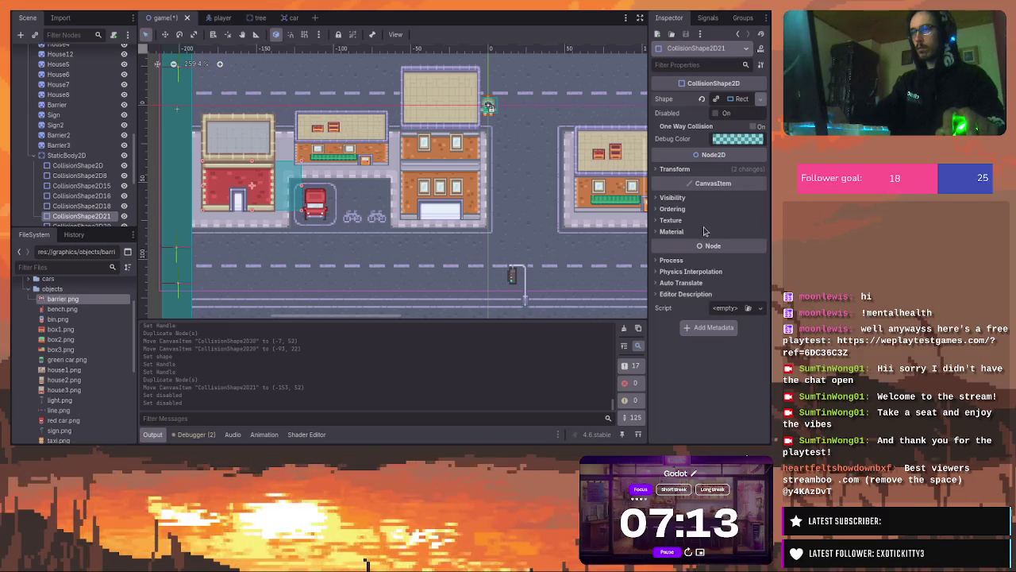
left_click(715, 98)
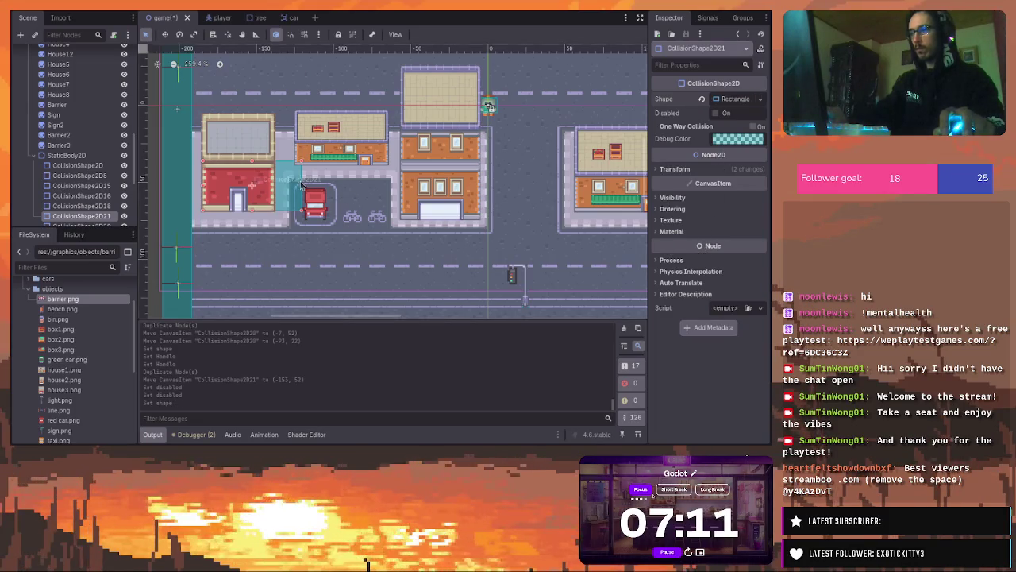
left_click(273, 186)
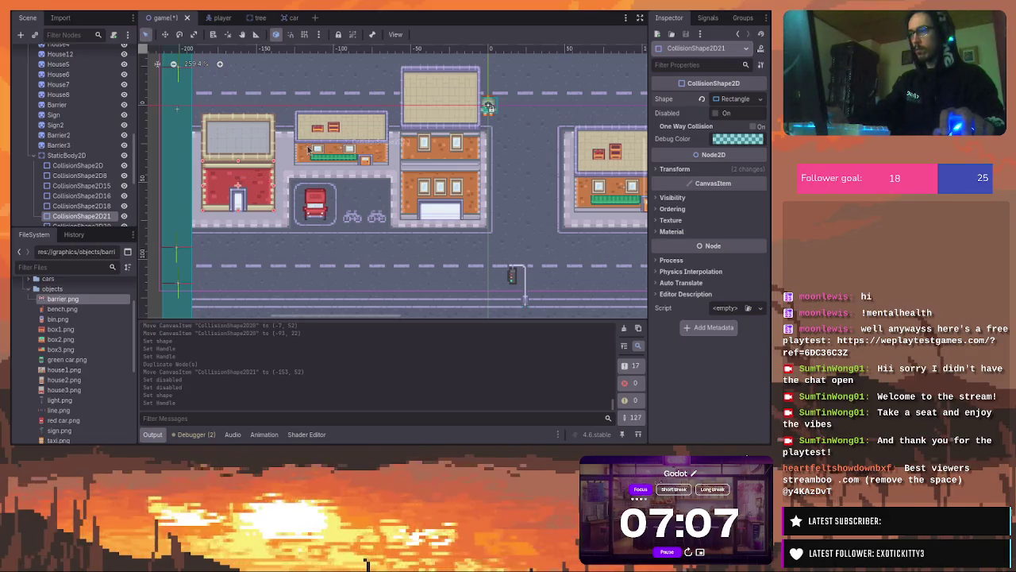
left_click(437, 168)
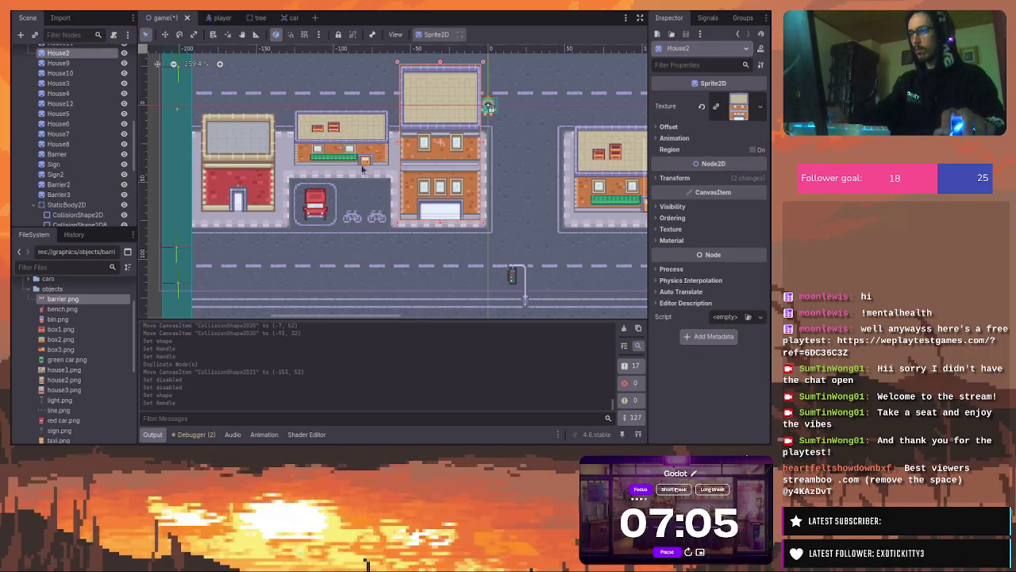
Copy the red house's rectangle as CollisionShape2D22 at (-33, 57), make it unique, and fit its top edge
left_click(235, 168)
key("ctrl+d")
left_click_drag(235, 168, 414, 187)
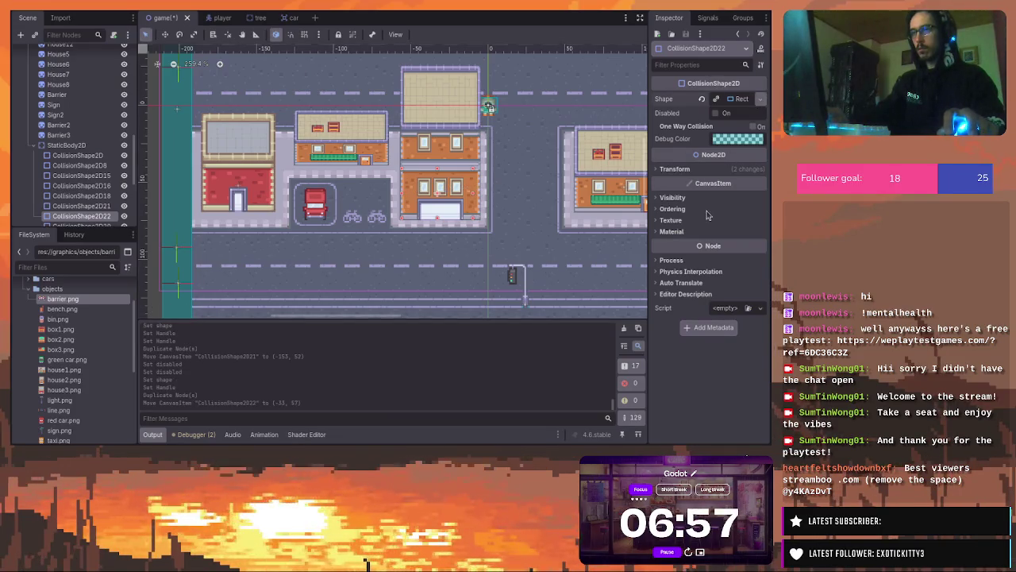
left_click(477, 197)
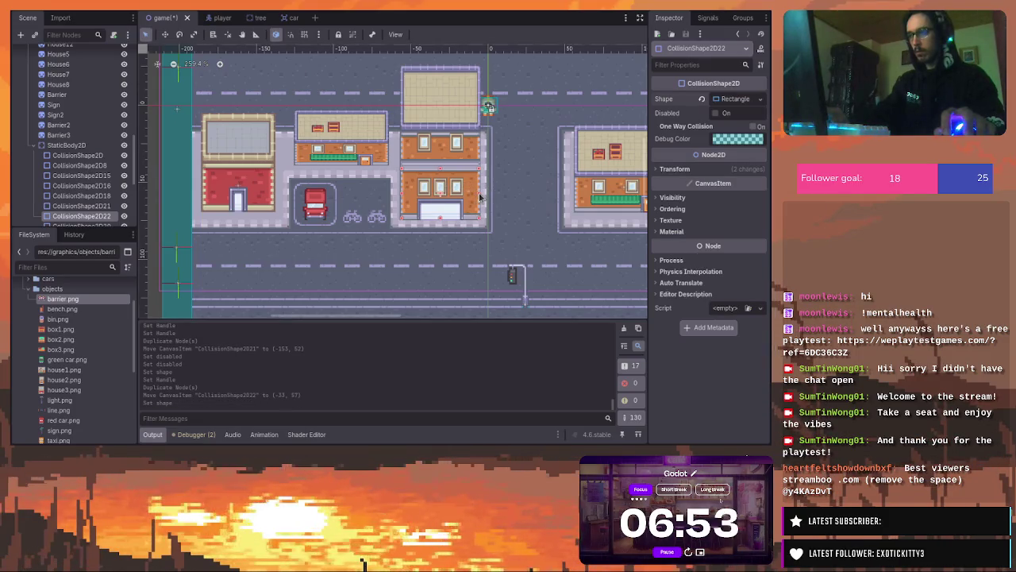
left_click(443, 166)
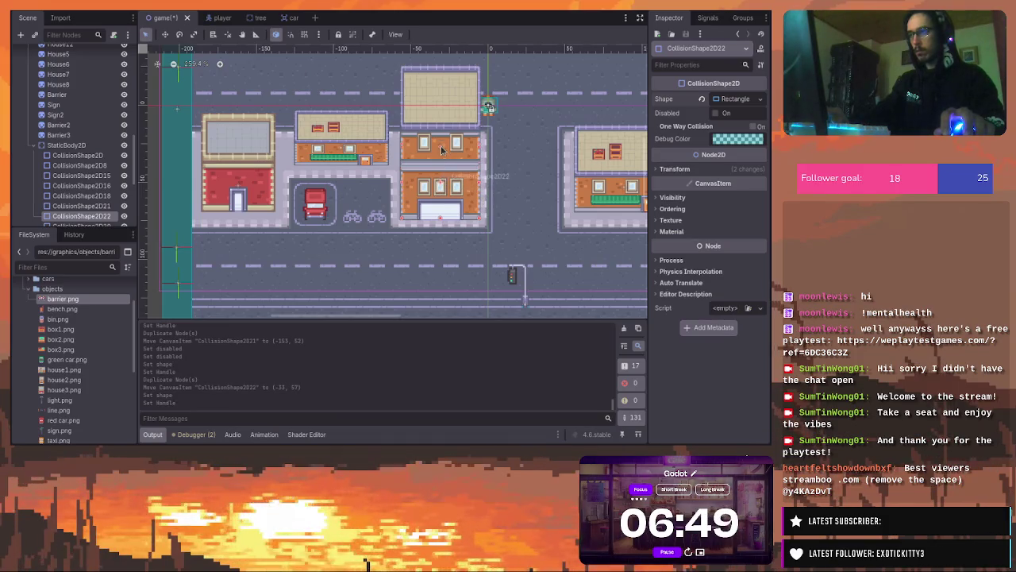
left_click(443, 165)
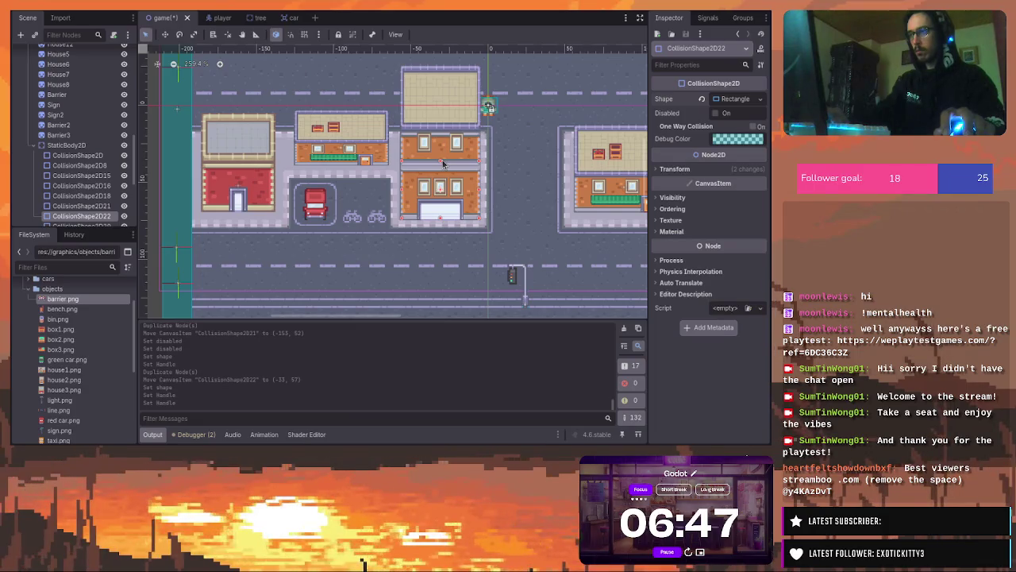
scroll(506, 149, "down", 5)
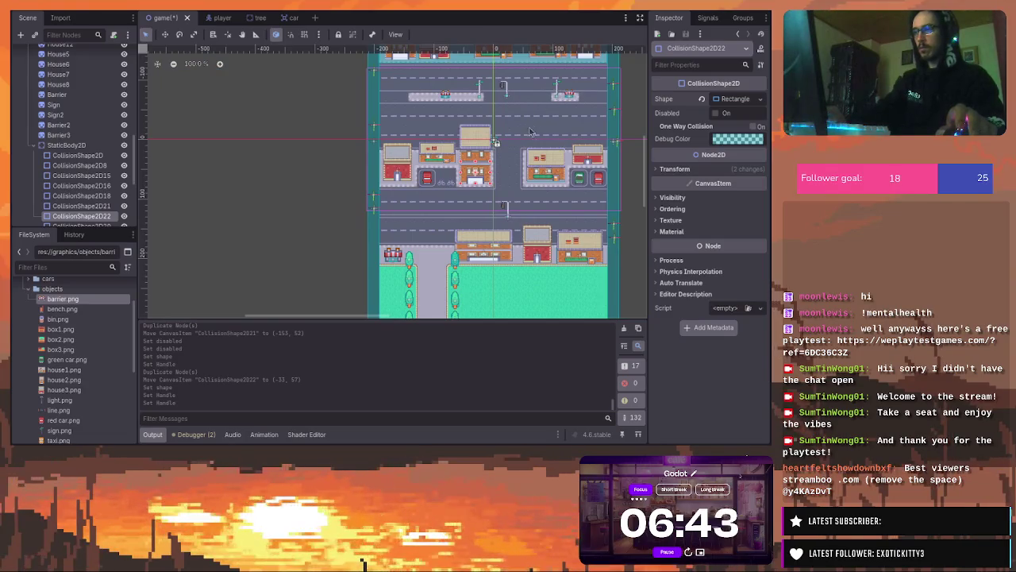
Copy the bench house's rectangle as CollisionShape2D23 at (-80, 62) and shrink it around the parked red car
scroll(443, 189, "up", 3)
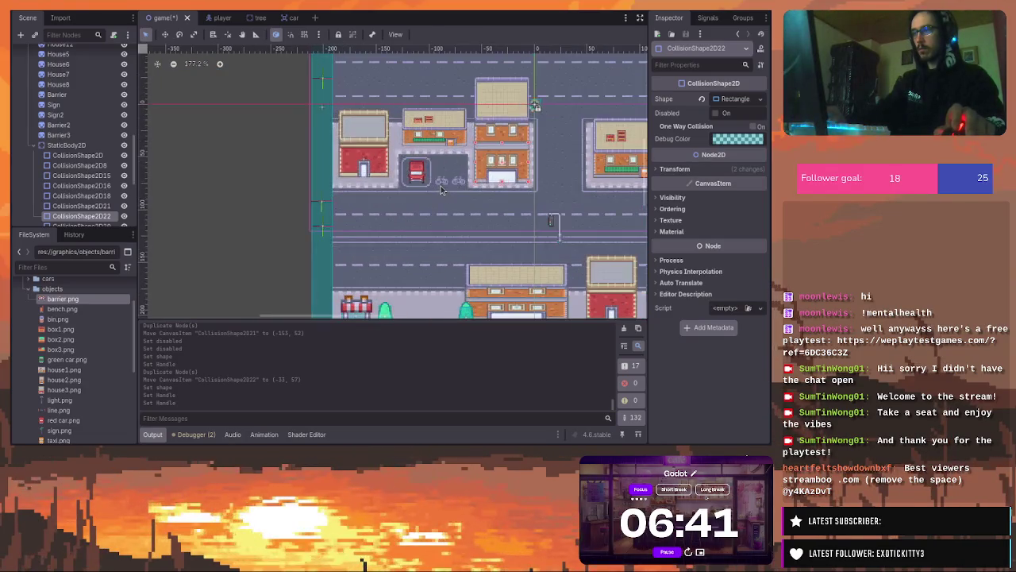
left_click(448, 137)
key("ctrl+d")
mouse_move(448, 137)
left_mouse_down()
mouse_move(454, 167)
mouse_move(442, 168)
left_mouse_up()
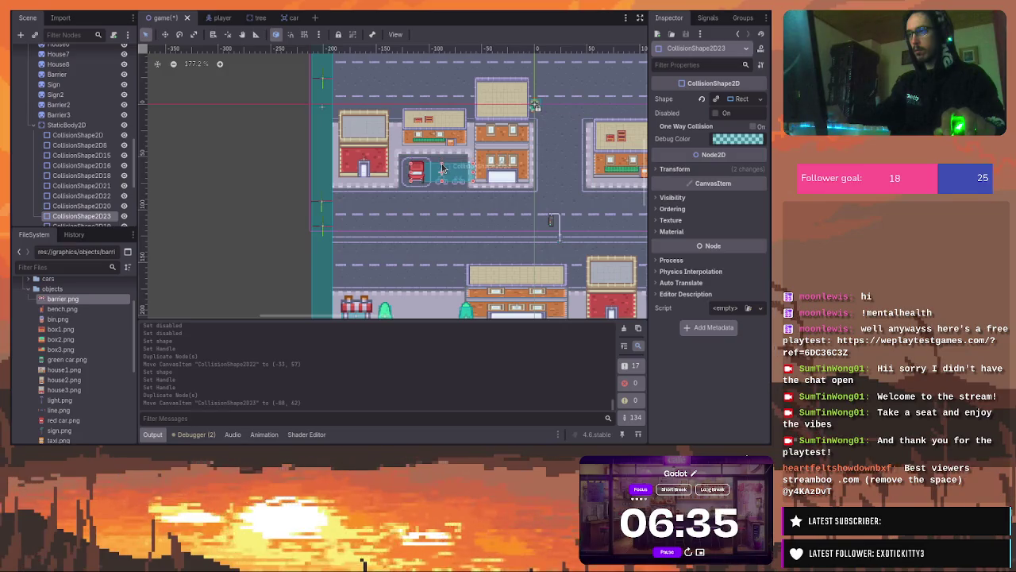
left_click(442, 169)
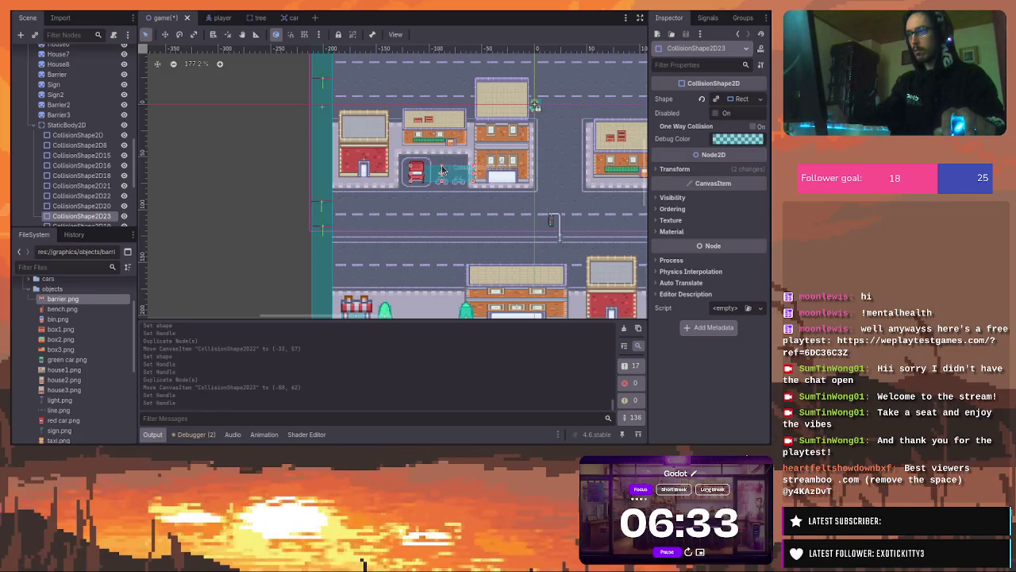
left_click(446, 172)
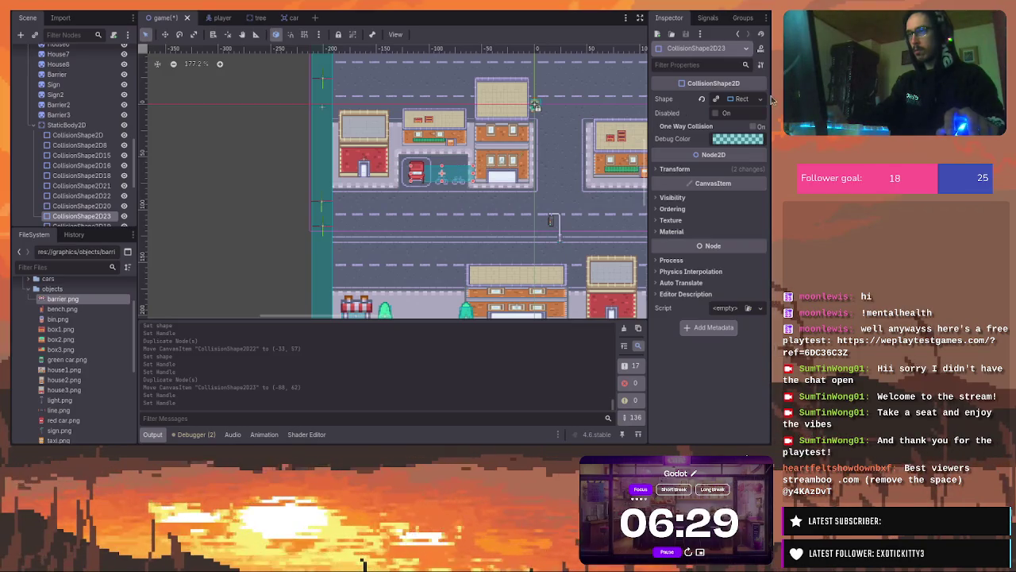
left_click(444, 173)
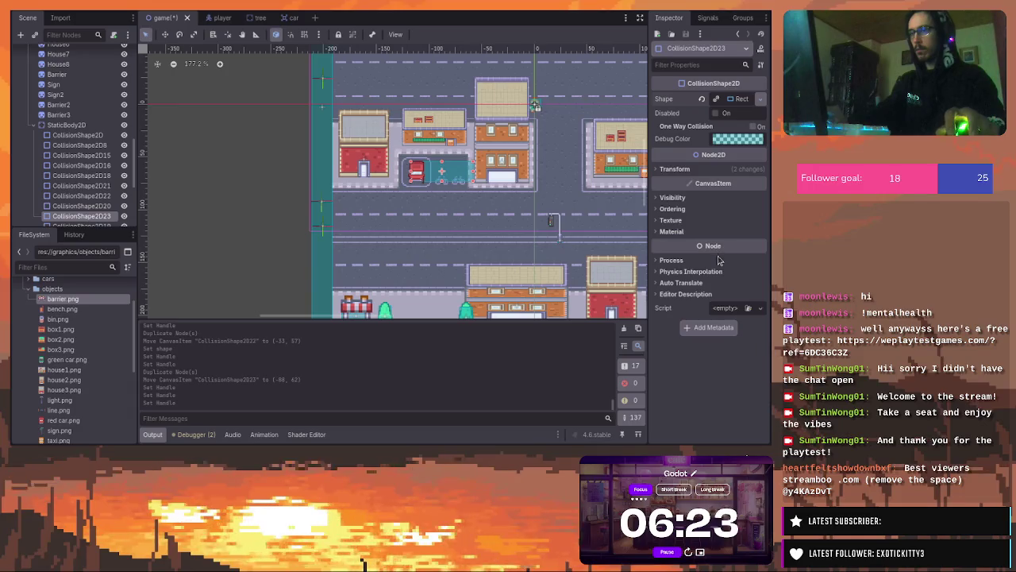
left_click_drag(475, 174, 414, 173)
left_click(454, 134)
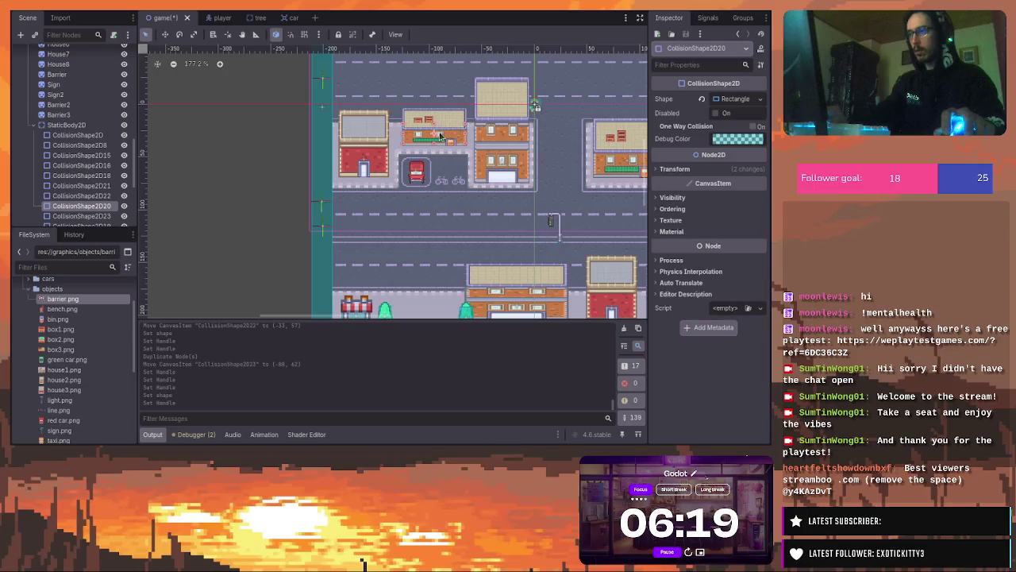
scroll(421, 169, "up", 5)
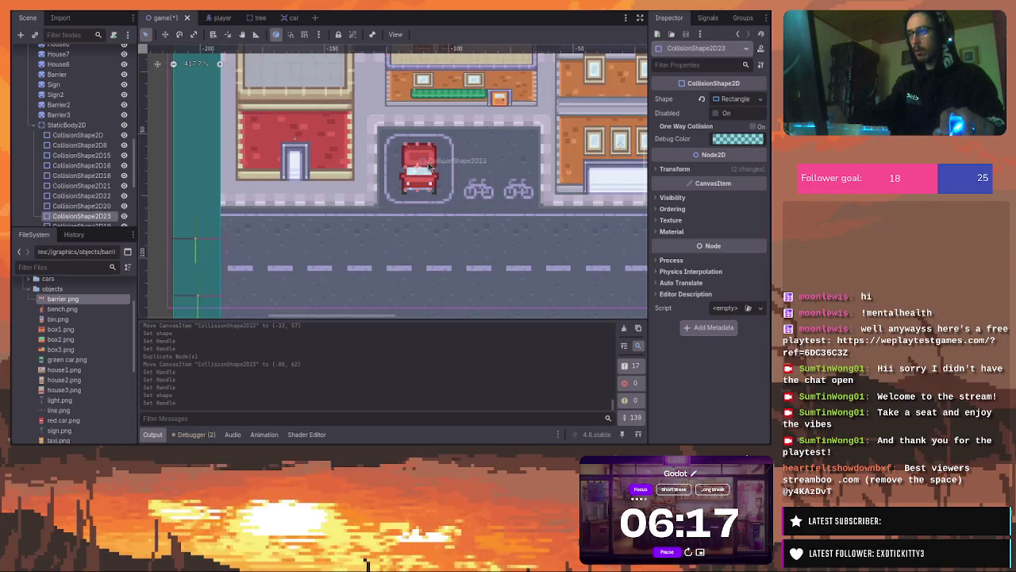
Fit the red car's collision rectangle snugly over the car sprite beside the bikes
left_click(433, 180)
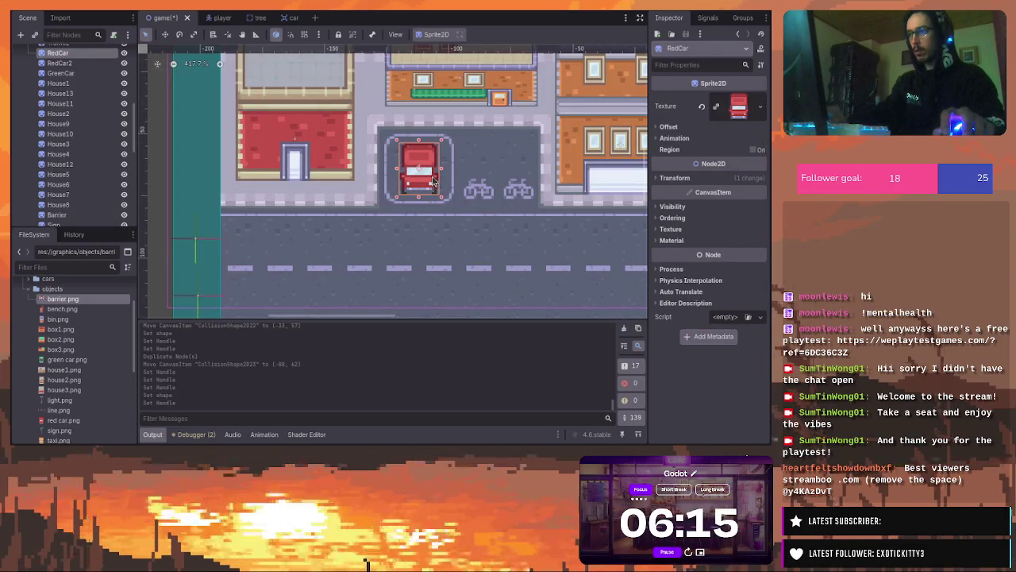
left_click(423, 176)
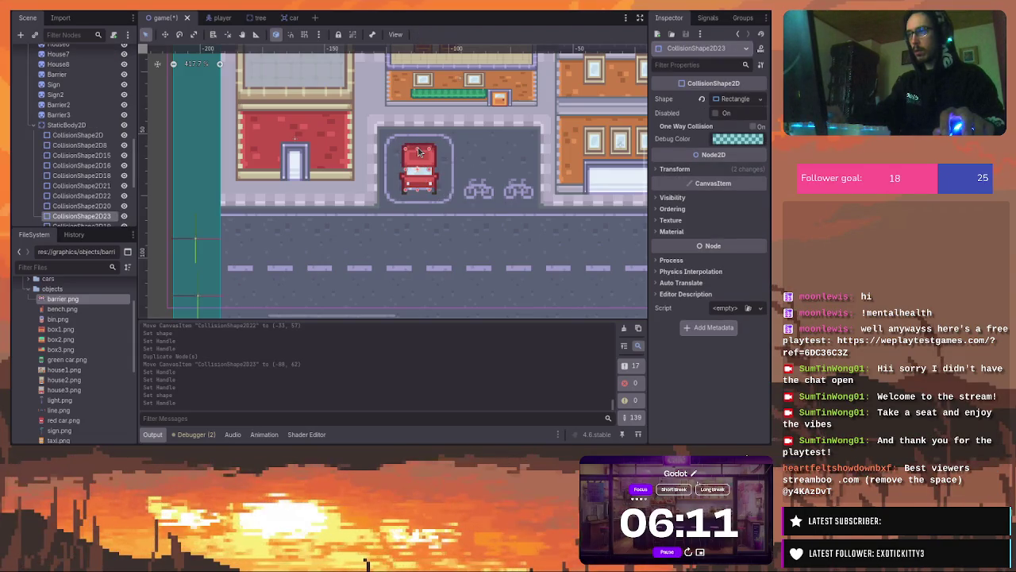
left_click(419, 152)
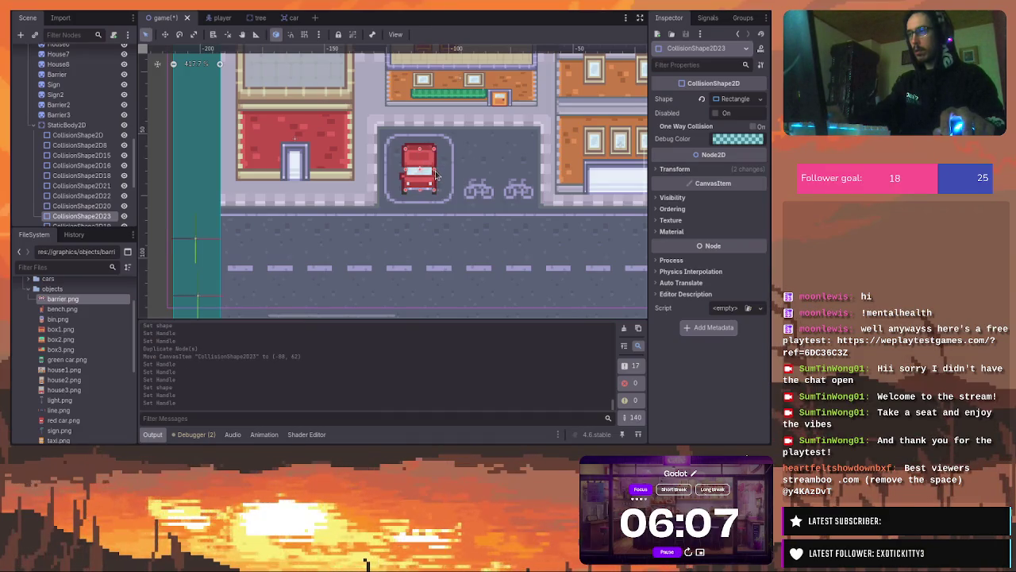
left_click(410, 173)
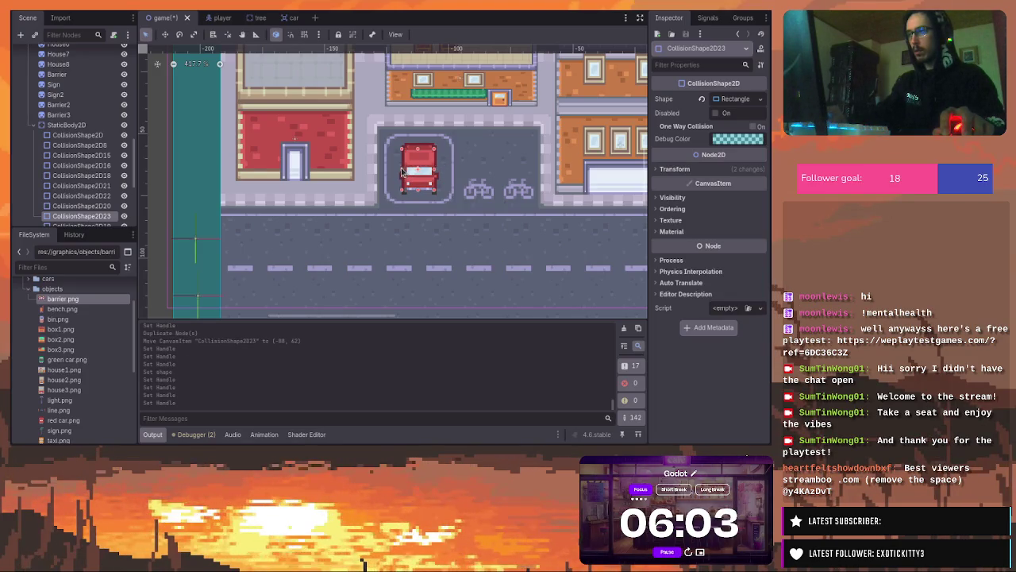
left_click_drag(443, 172, 437, 174)
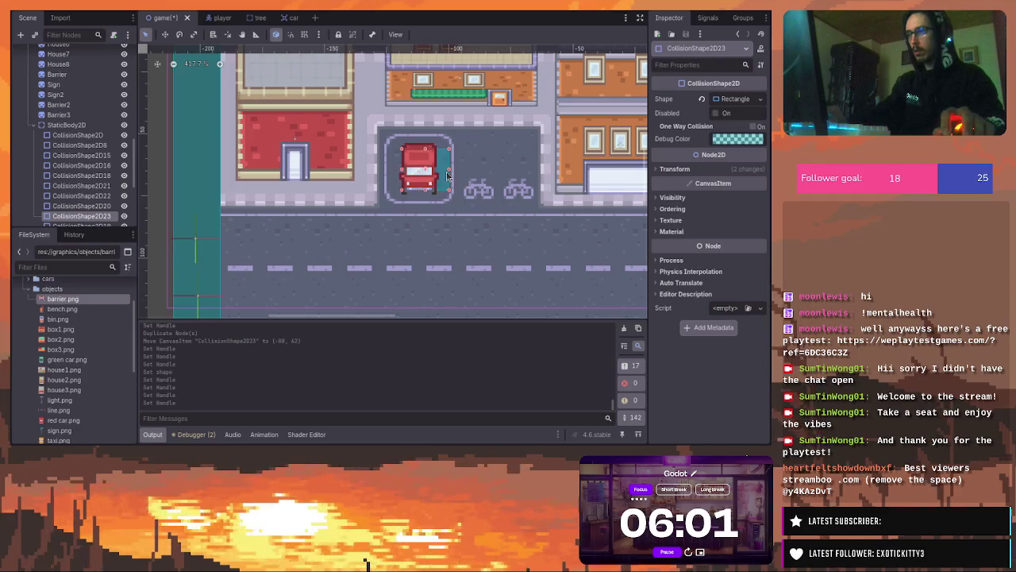
left_click(437, 176)
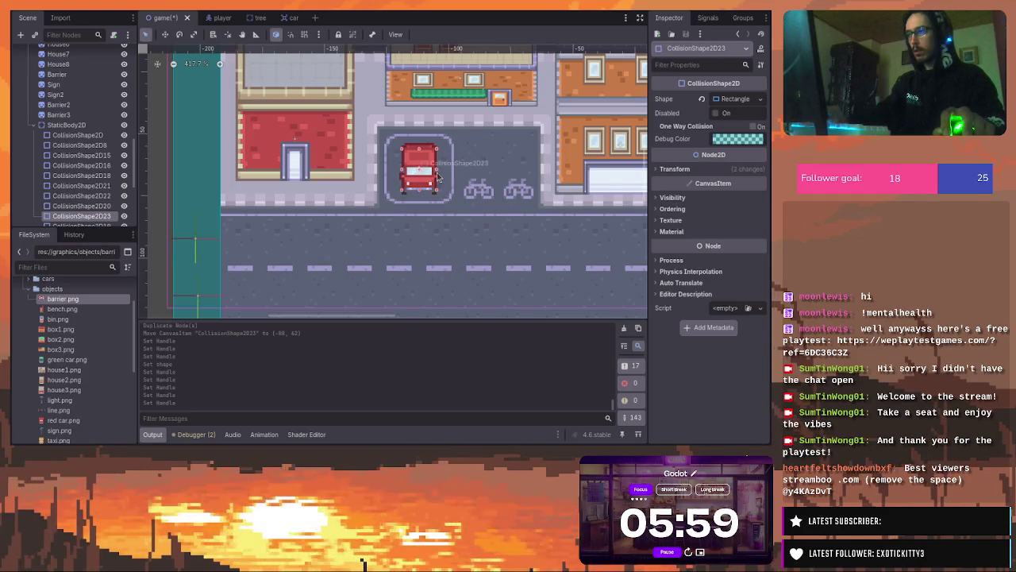
left_click(404, 174)
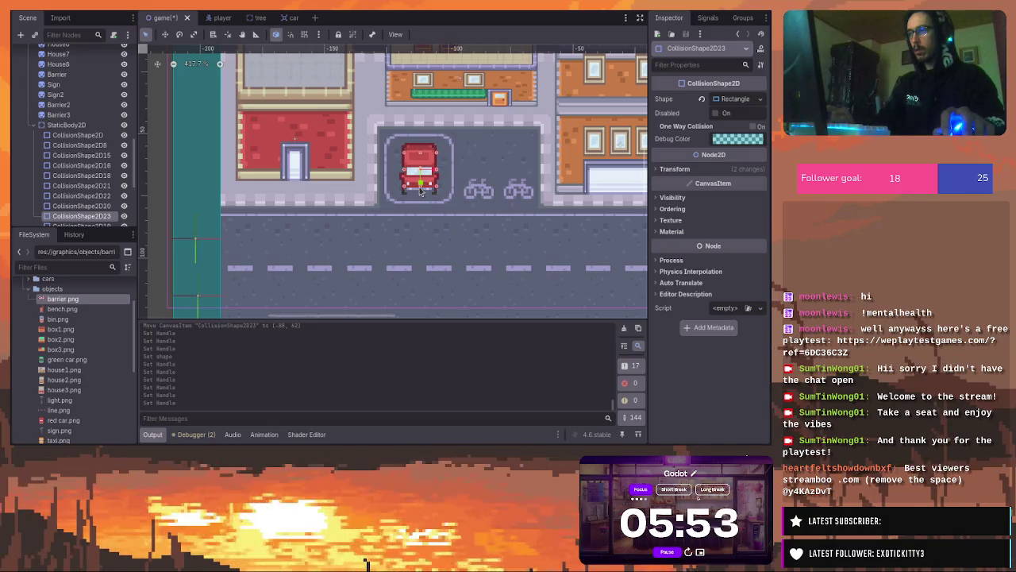
left_click_drag(421, 191, 424, 167)
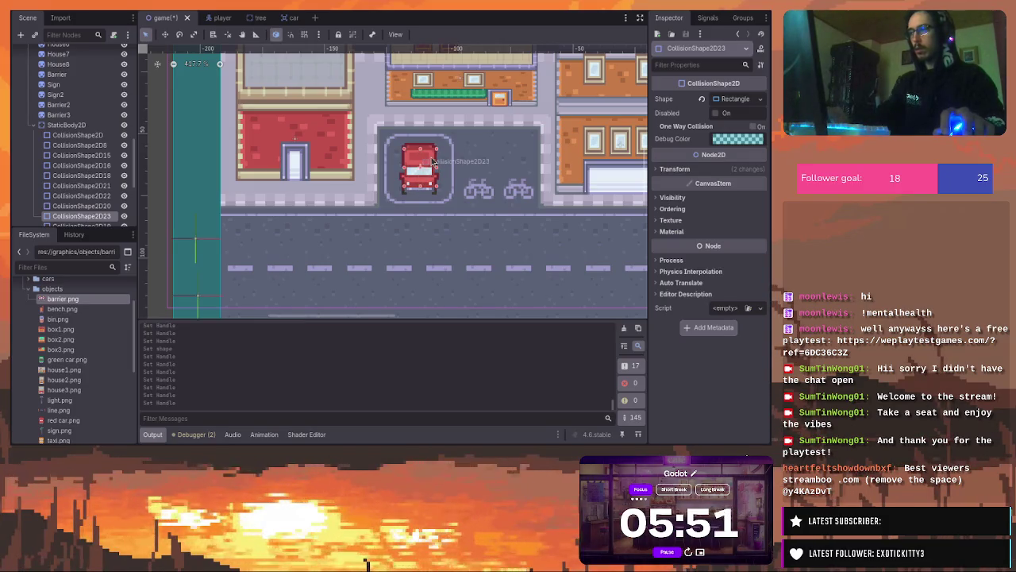
Duplicate the car's collision rectangle and move the copy over the green parked car
key("ctrl+d")
scroll(432, 161, "down", 3)
mouse_move(447, 155)
left_mouse_down()
mouse_move(622, 153)
mouse_move(346, 155)
mouse_move(577, 162)
left_mouse_up()
Place a second copy of the car rectangle over the red car, then hide StaticBody2D
key("ctrl+d")
left_click(483, 146)
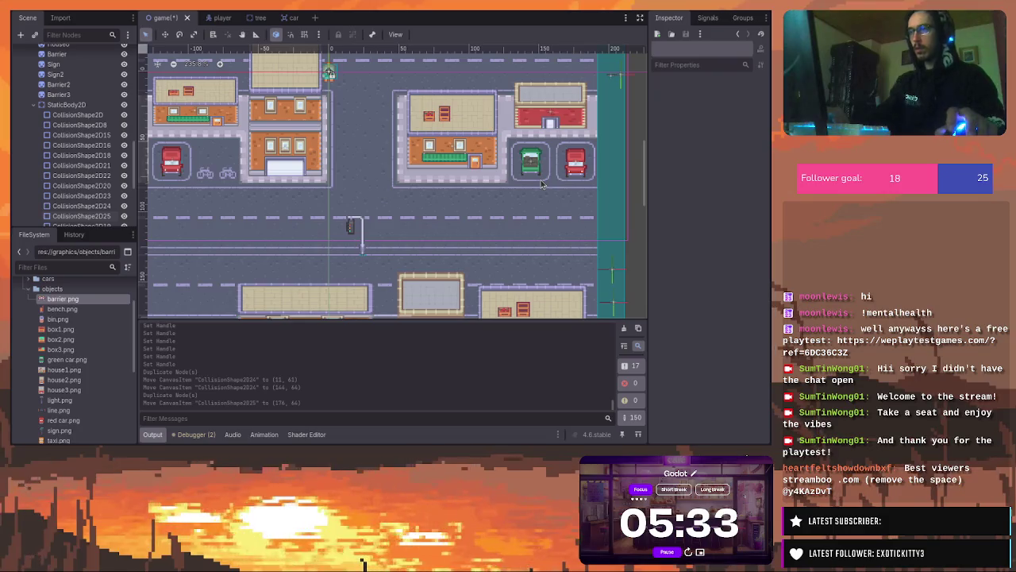
scroll(362, 98, "down", 5)
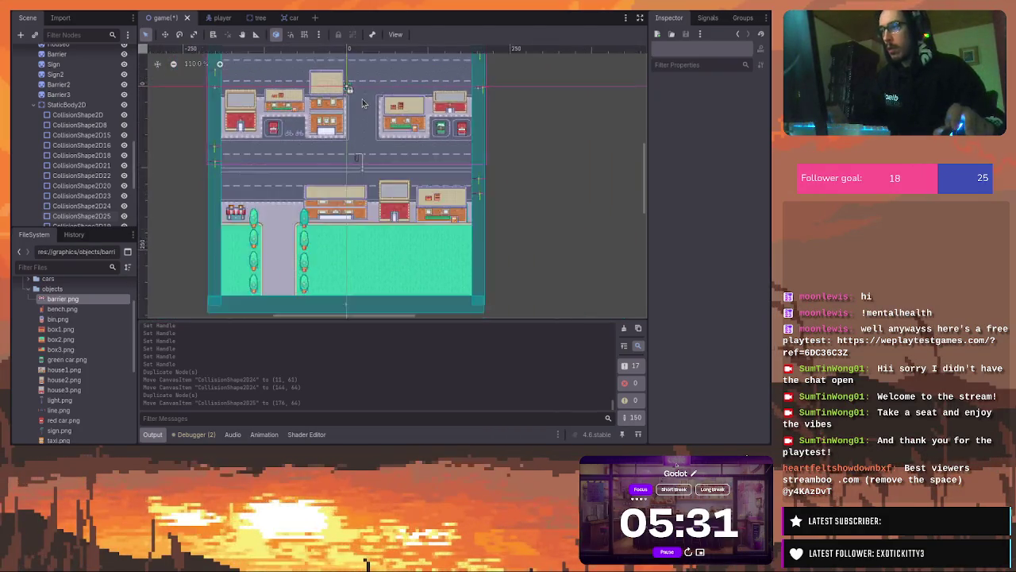
scroll(68, 143, "down", 5)
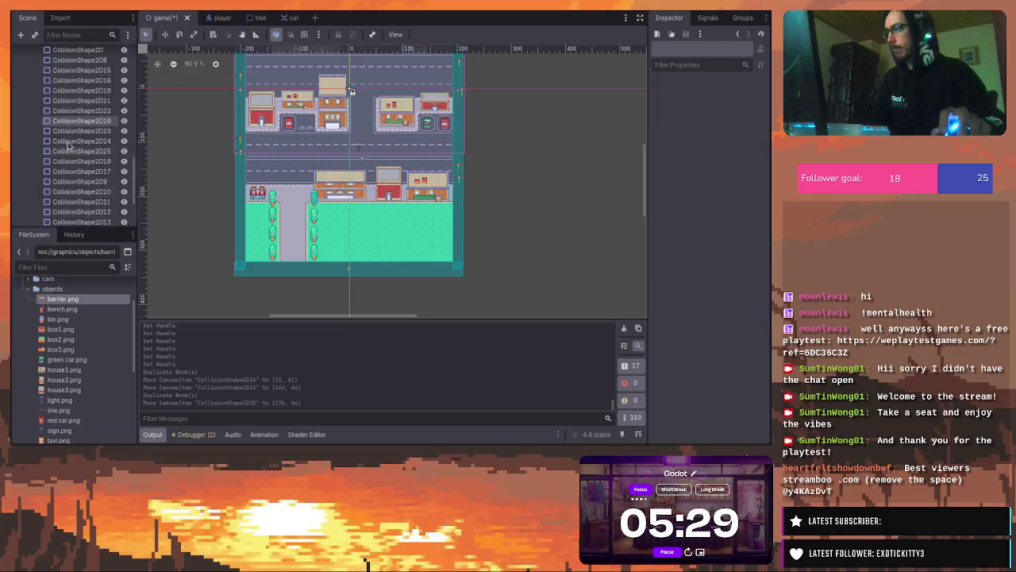
scroll(68, 143, "up", 4)
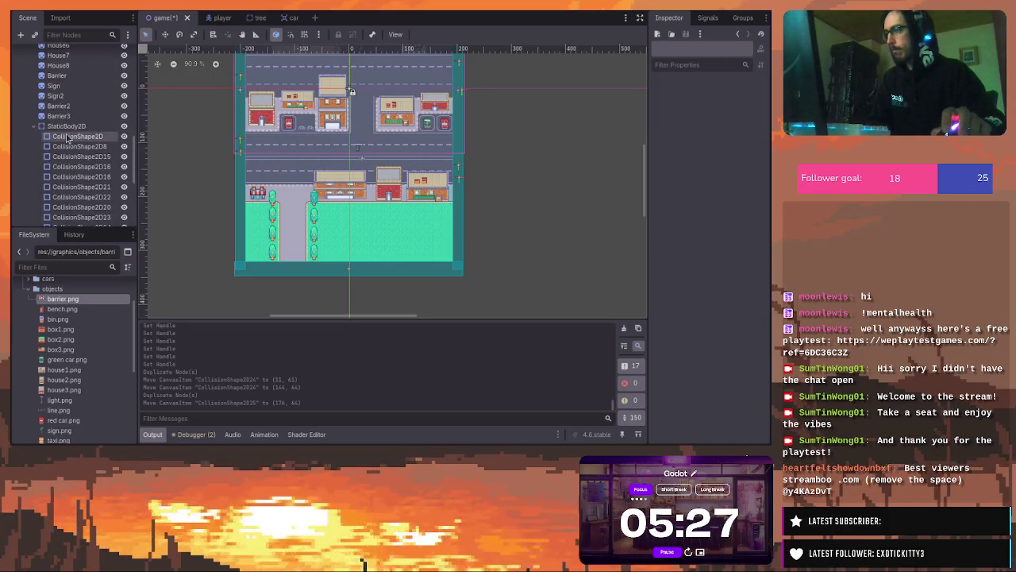
left_click(124, 127)
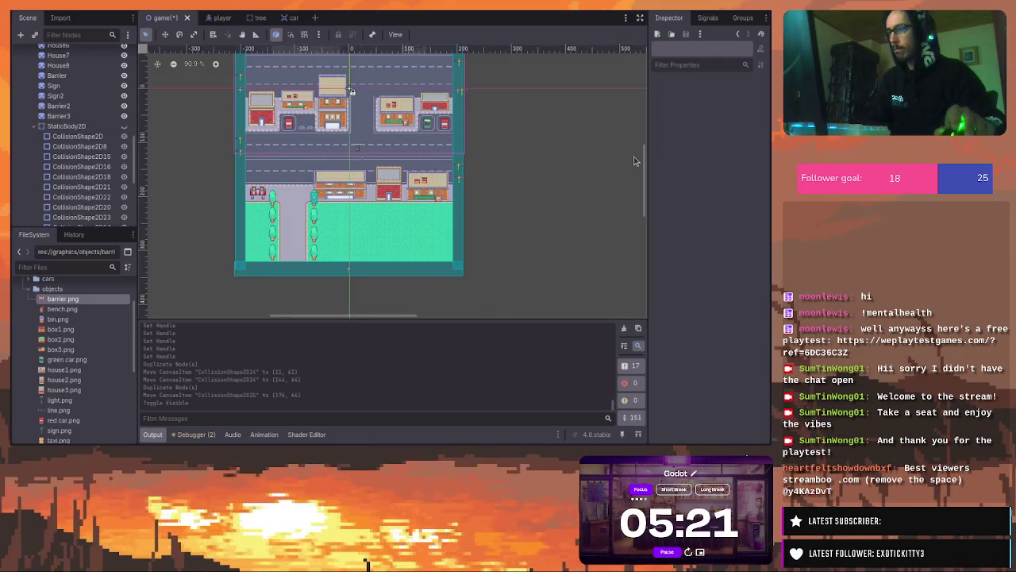
Collapse StaticBody2D in the Scene dock and run the project with F5
scroll(646, 159, "up", 5)
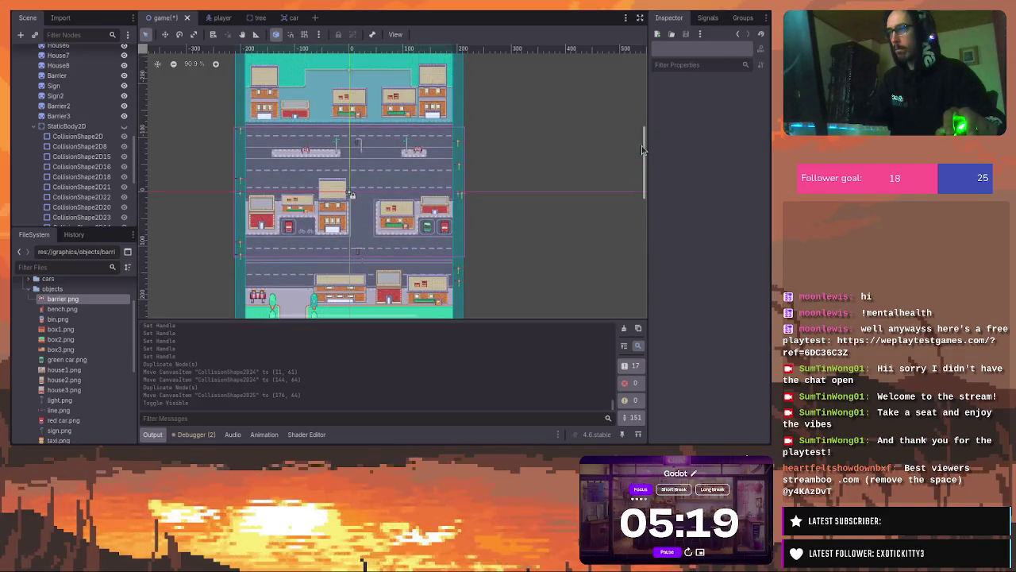
scroll(645, 153, "down", 2)
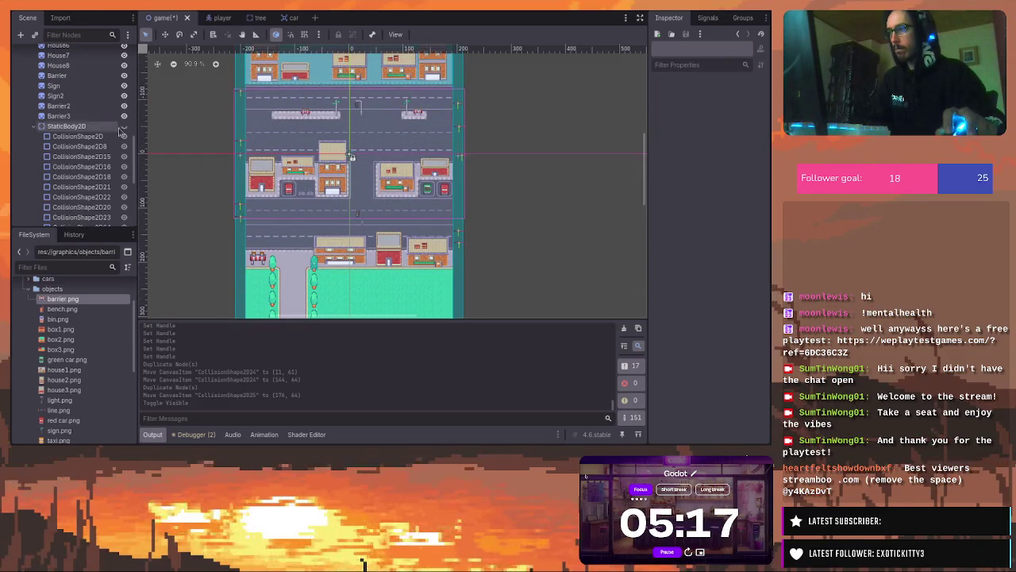
left_click(35, 127)
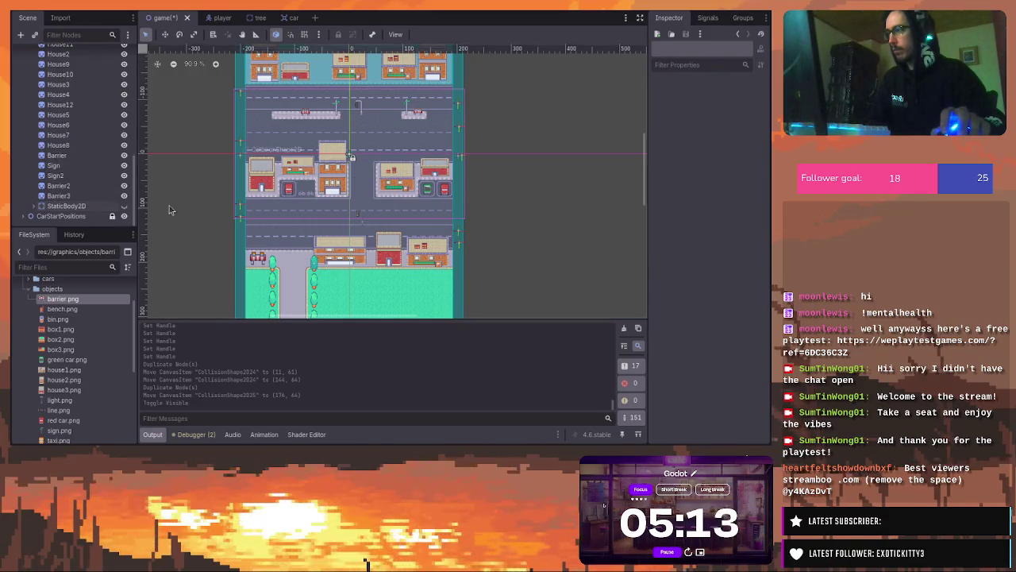
key("F5")
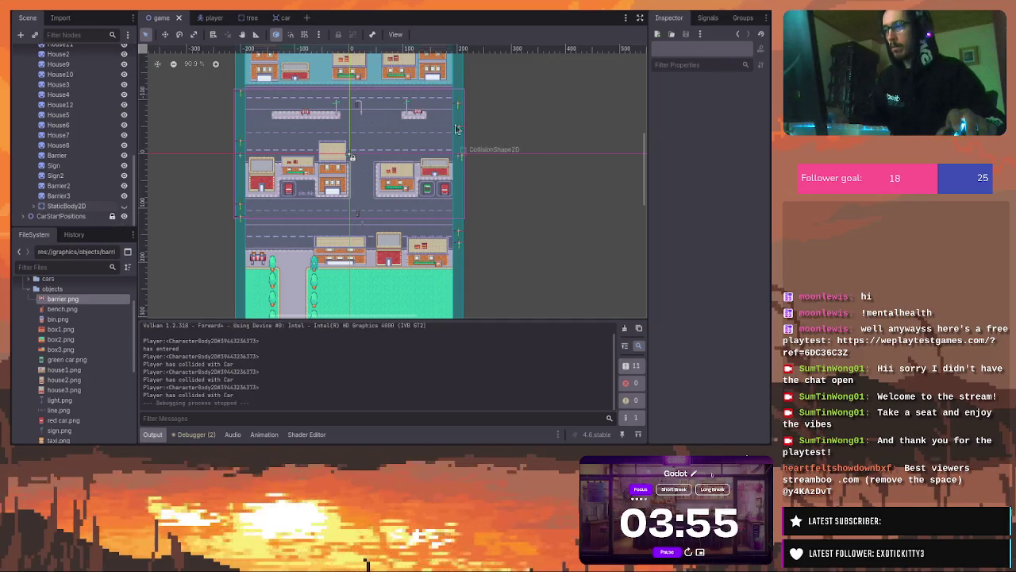
Drive the player around the running city, bumping parked cars, then stop the playtest
scroll(298, 288, "up", 4)
Tighten the long building's rectangle and raise the red and right buildings' bottom edges
scroll(297, 287, "up", 2)
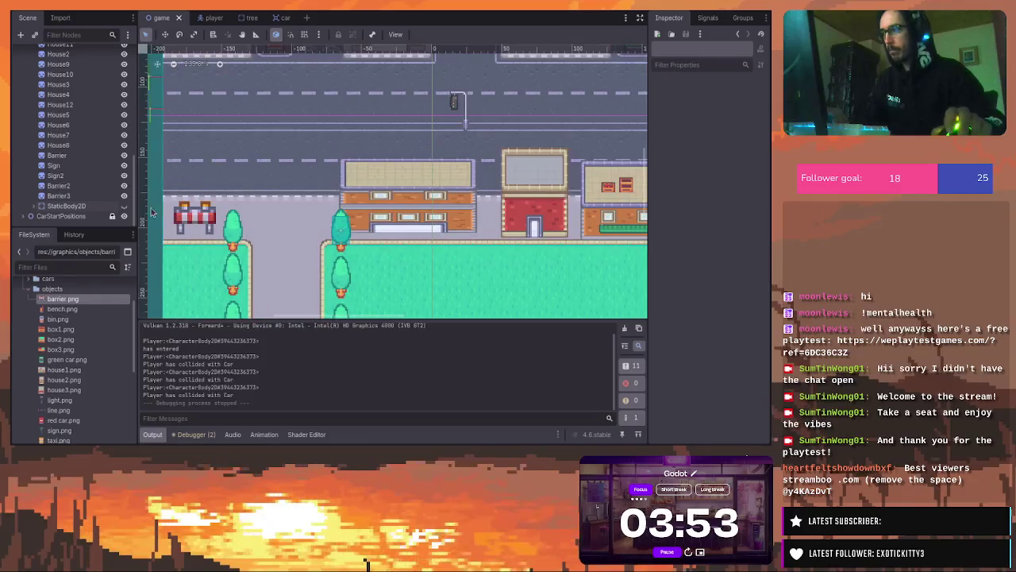
left_click(426, 223)
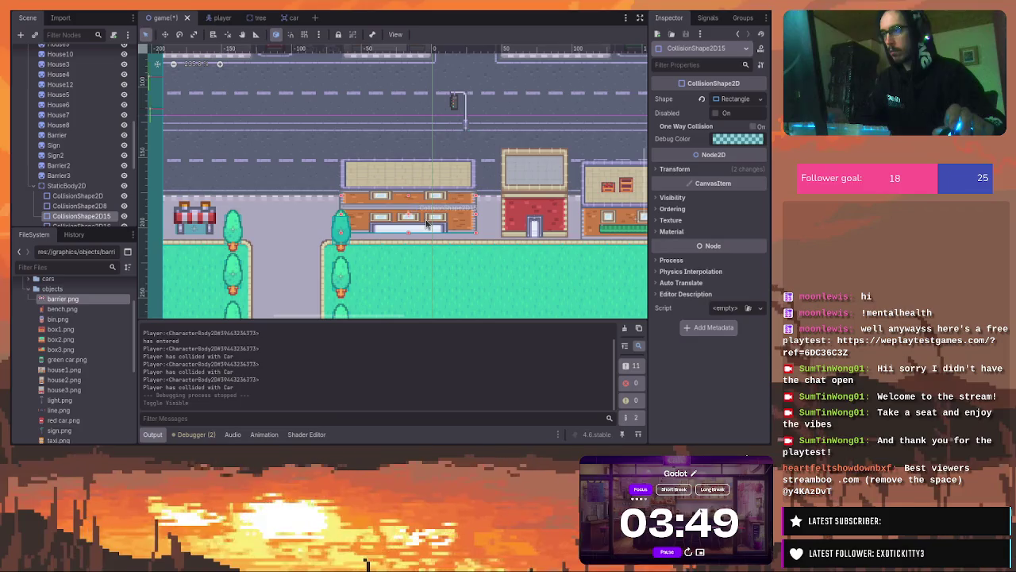
scroll(426, 223, "up", 2)
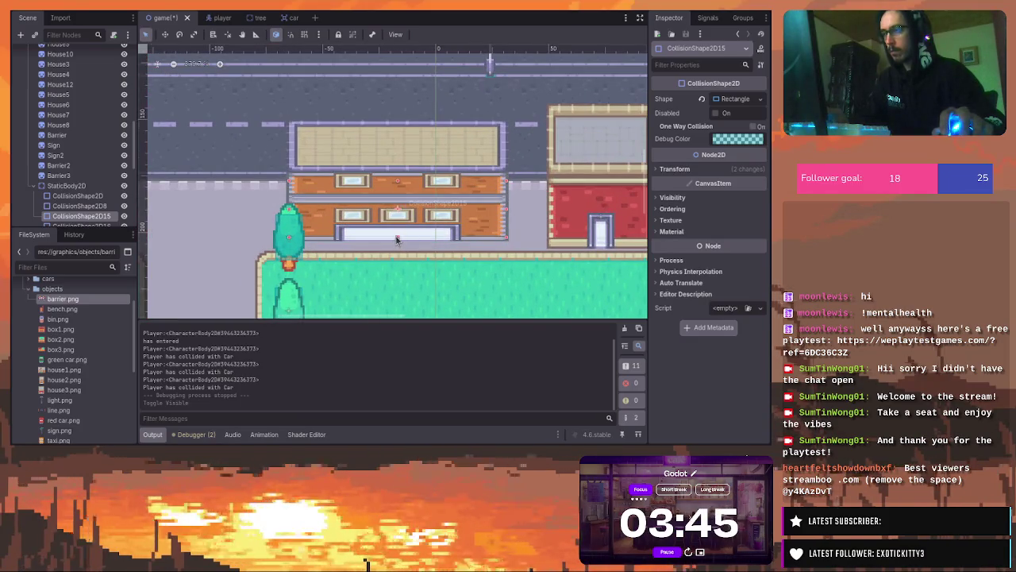
left_click(397, 237)
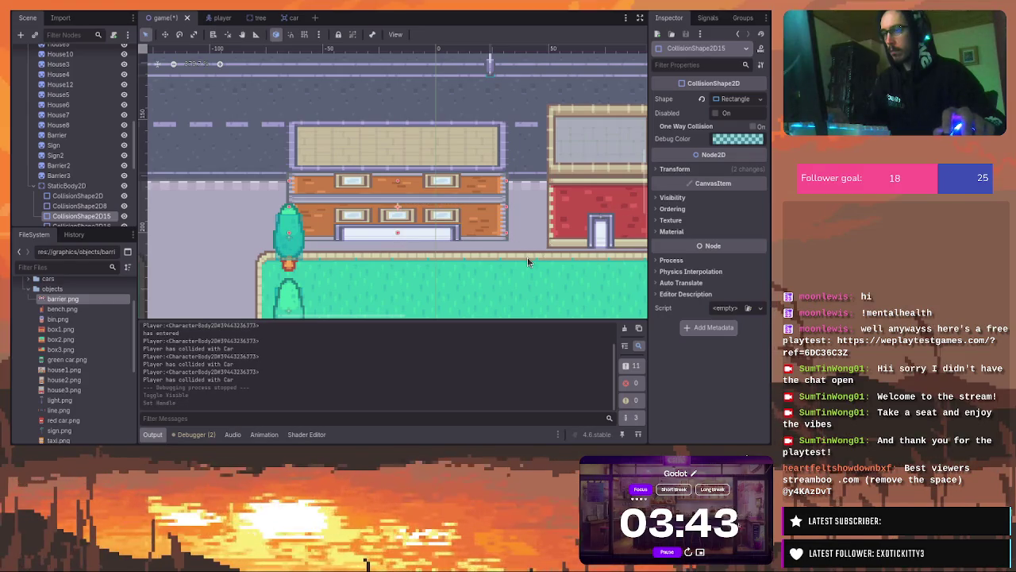
left_click_drag(527, 257, 300, 259)
left_click(397, 222)
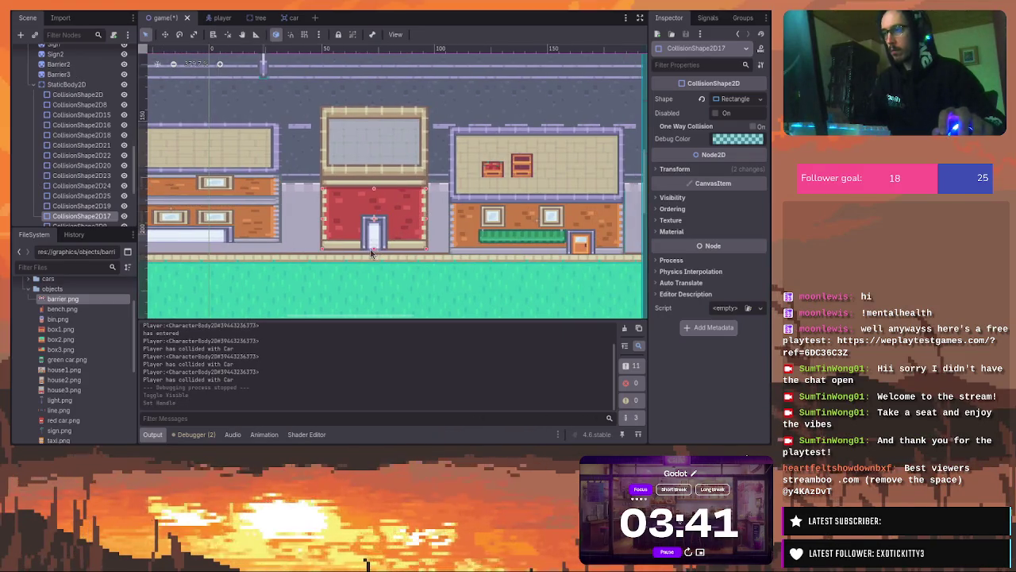
left_click_drag(374, 248, 375, 245)
left_click(535, 236)
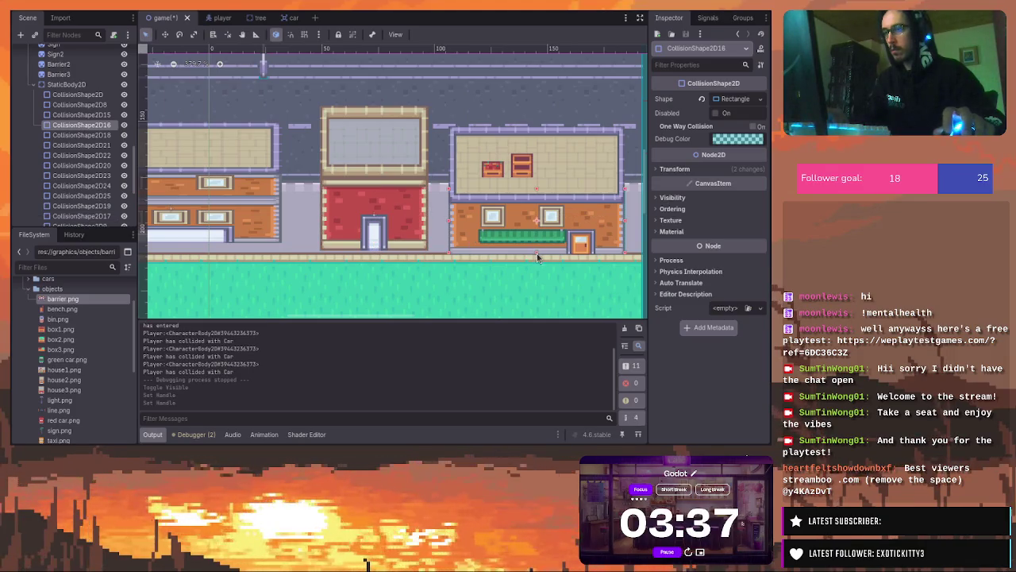
left_click(536, 245)
Raise the bottom edge of the barrier's CollisionShape2D8 rectangle
scroll(232, 197, "down", 5)
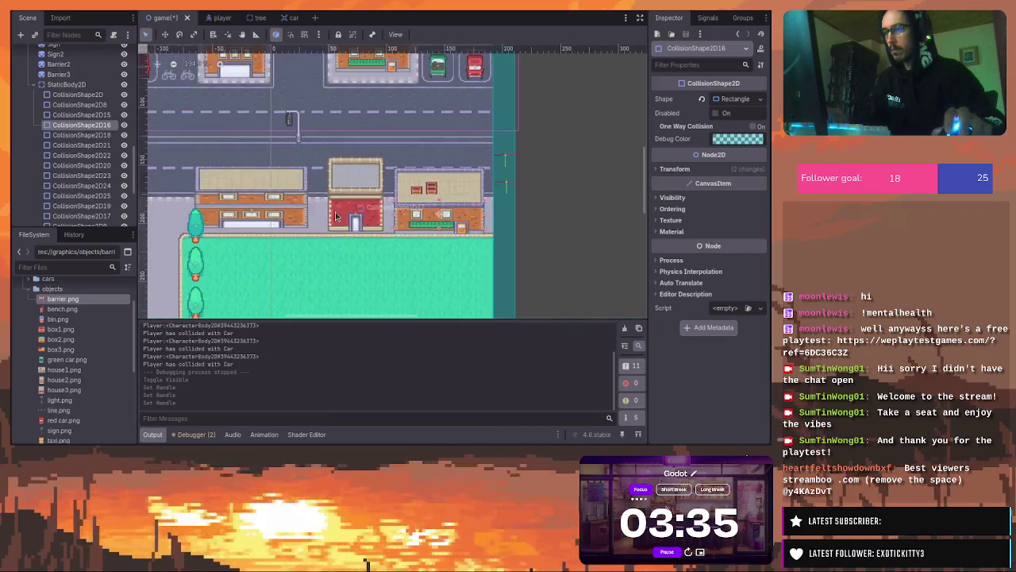
scroll(277, 222, "left", 5)
scroll(317, 238, "up", 1)
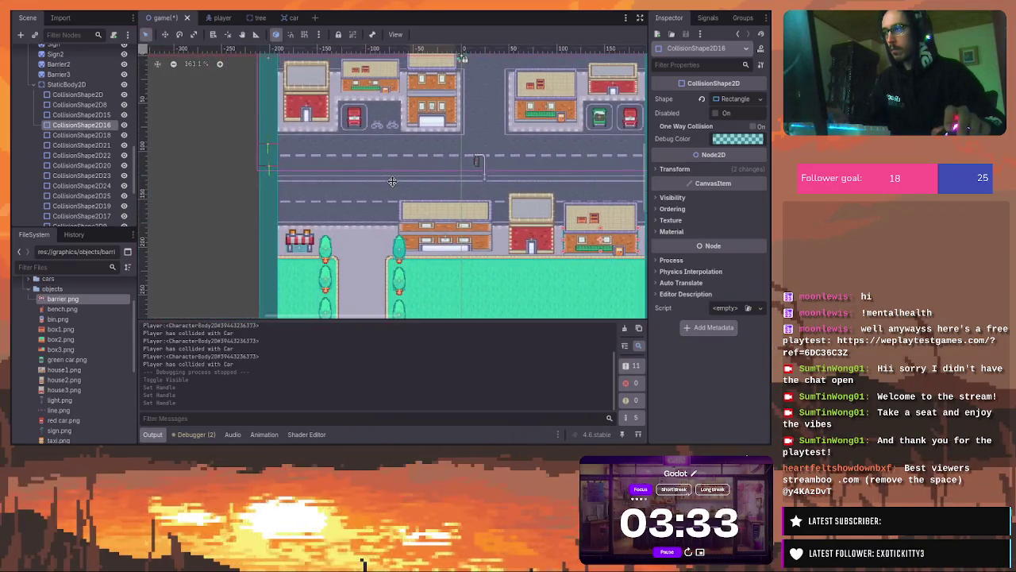
scroll(298, 247, "up", 5)
left_click(300, 250)
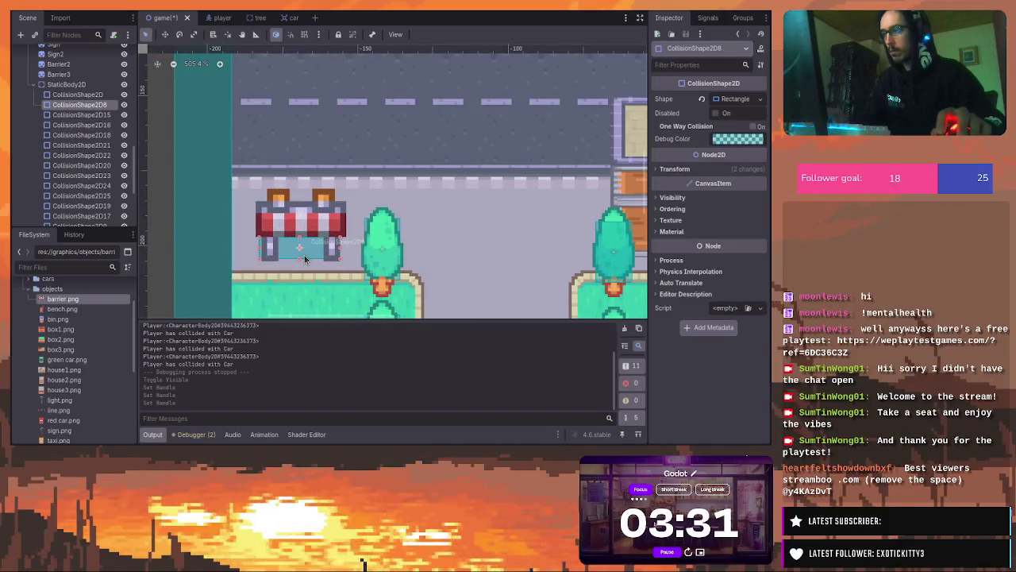
left_click_drag(299, 260, 300, 253)
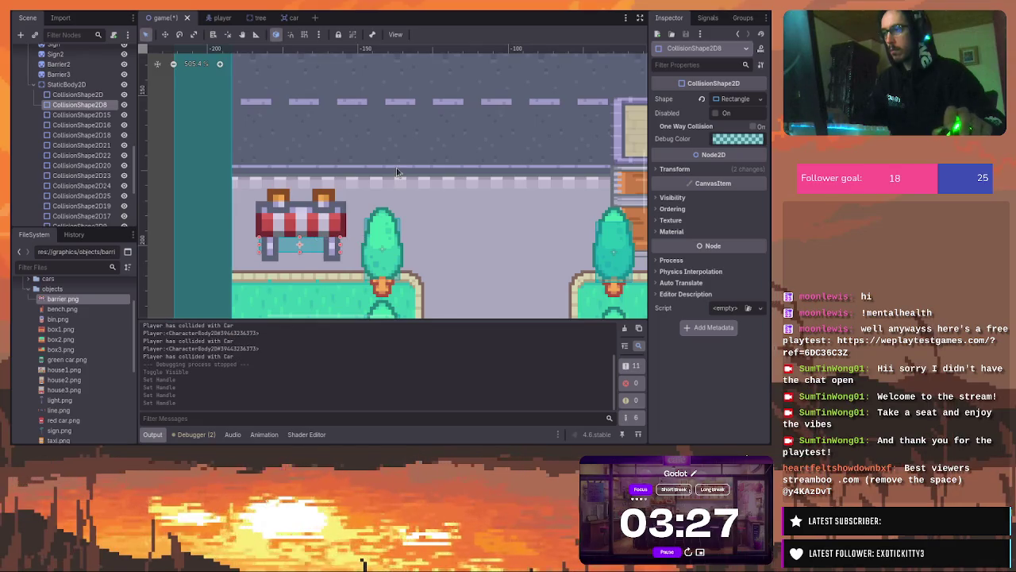
scroll(405, 165, "down", 10)
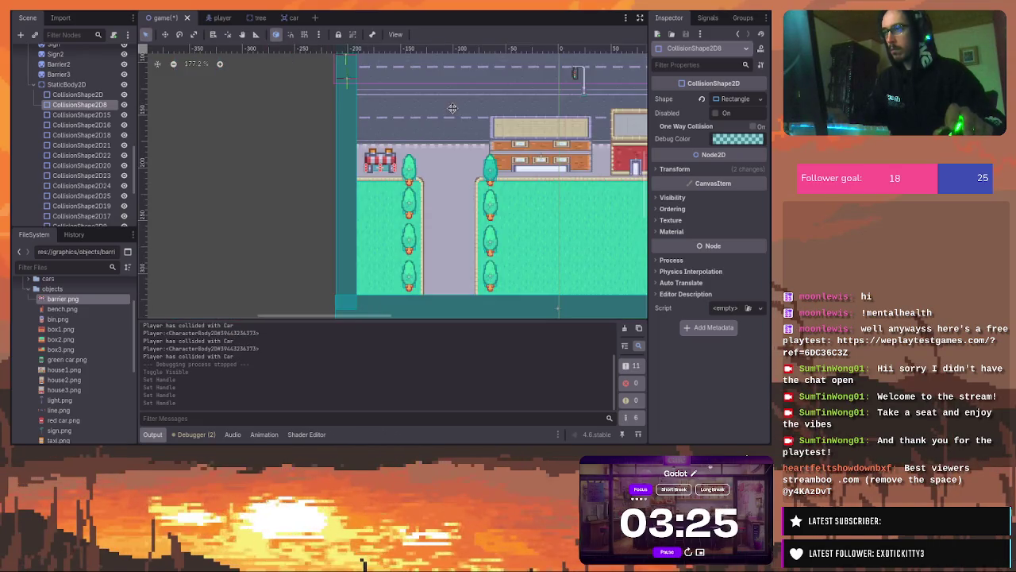
scroll(410, 162, "up", 6)
Touch up the red car, red house, garage and neighbouring buildings' collision rectangle edges
left_click(336, 178)
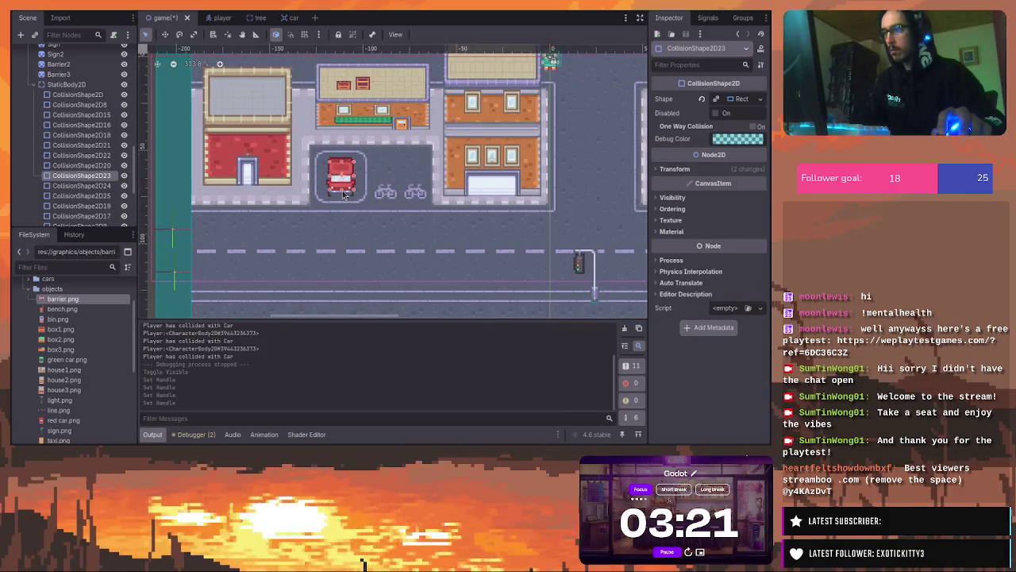
left_click(343, 193)
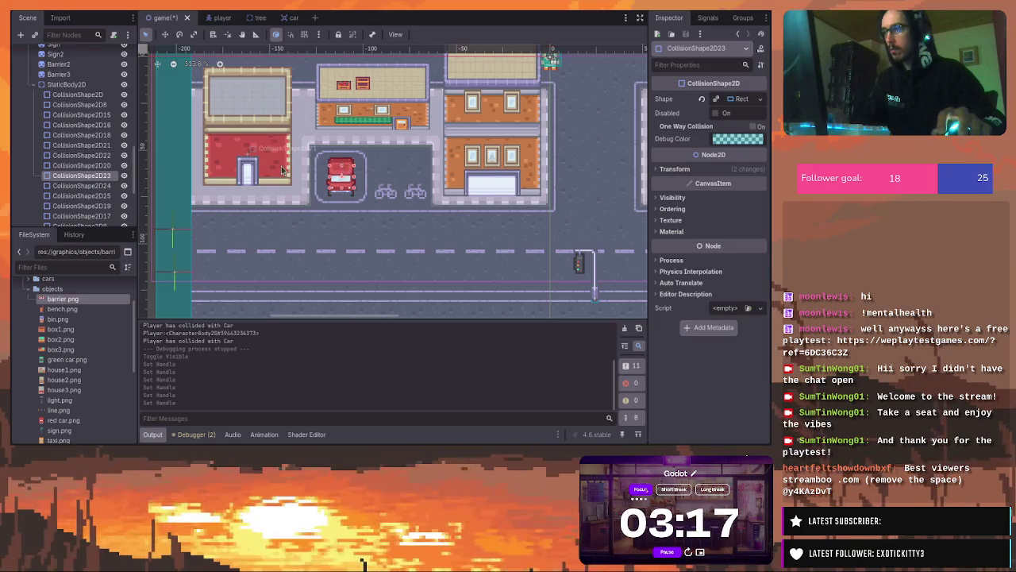
left_click(255, 191)
left_click_drag(249, 182, 250, 177)
left_click(370, 127)
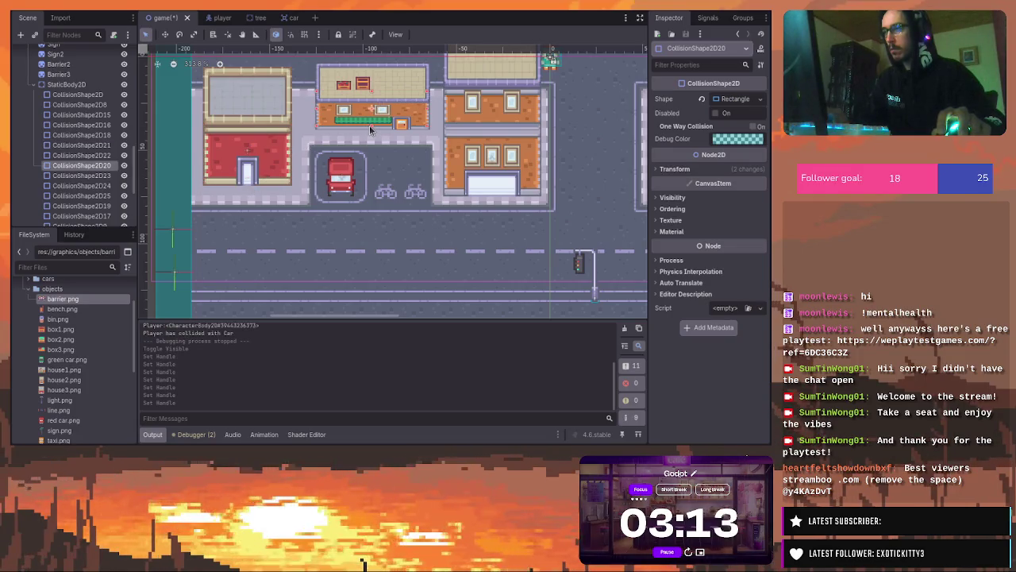
left_click(372, 122)
left_click(494, 197)
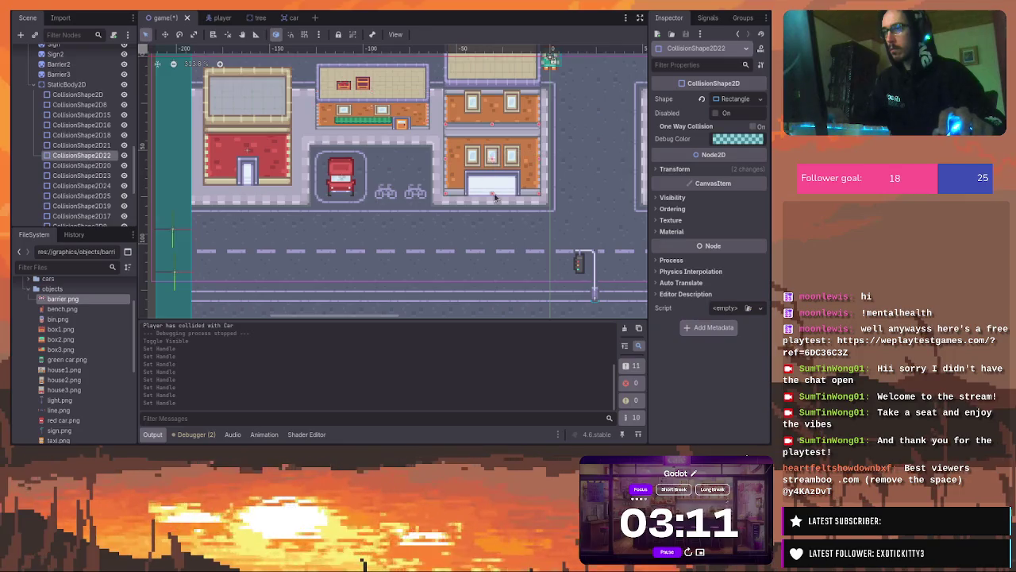
scroll(499, 187, "right", 5)
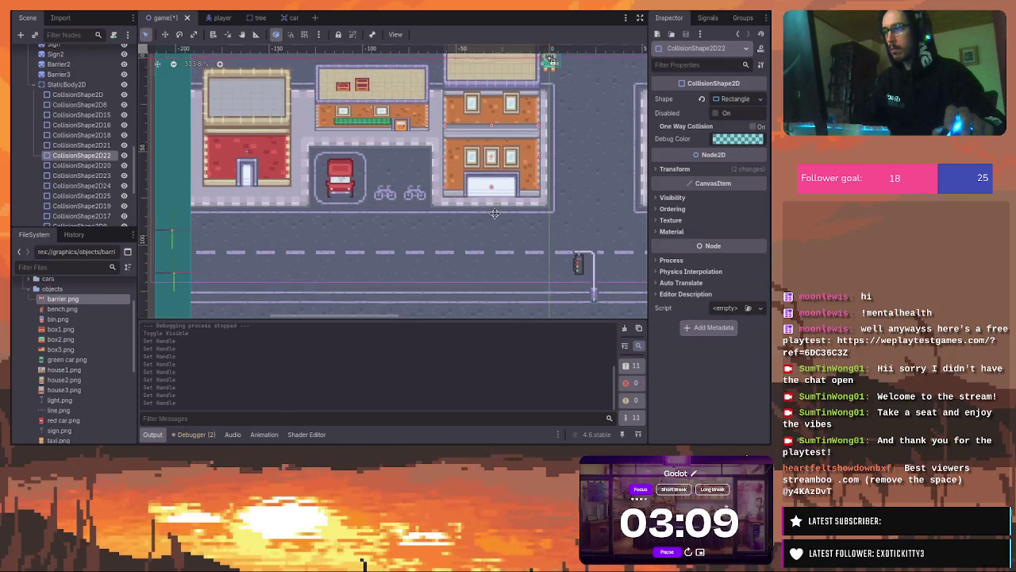
left_click(508, 186)
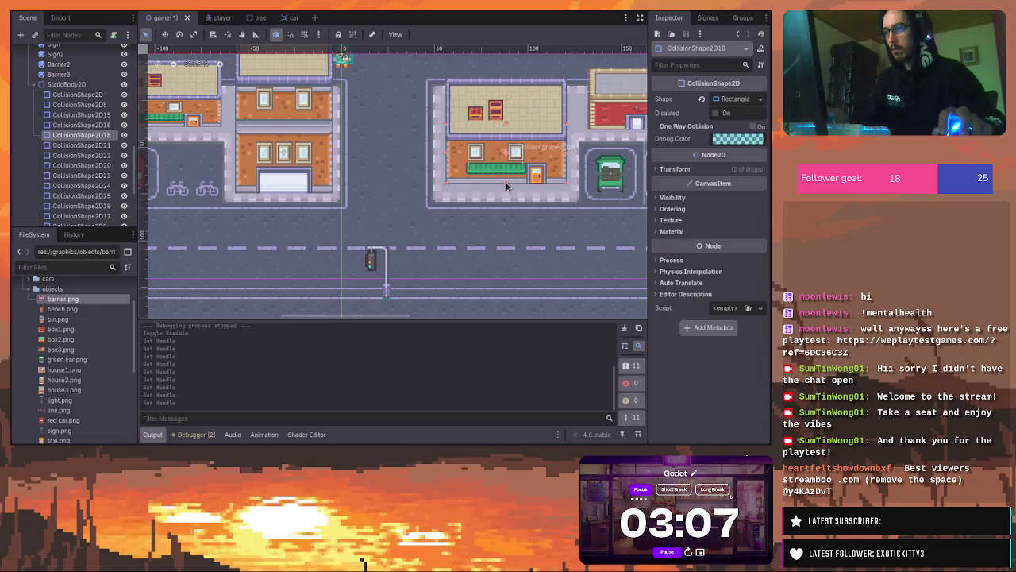
left_click_drag(508, 184, 519, 208)
scroll(519, 207, "right", 3)
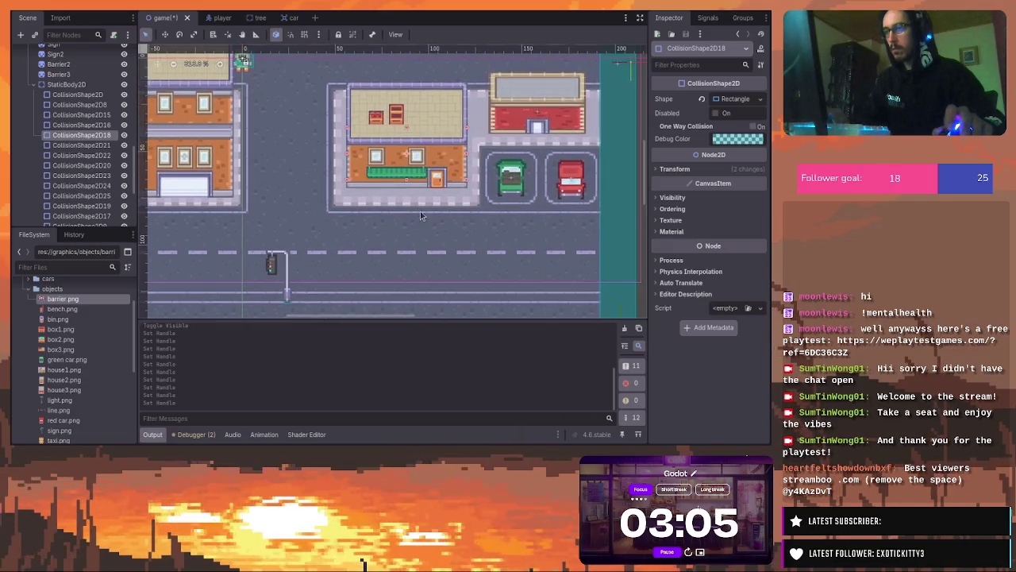
left_click(540, 116)
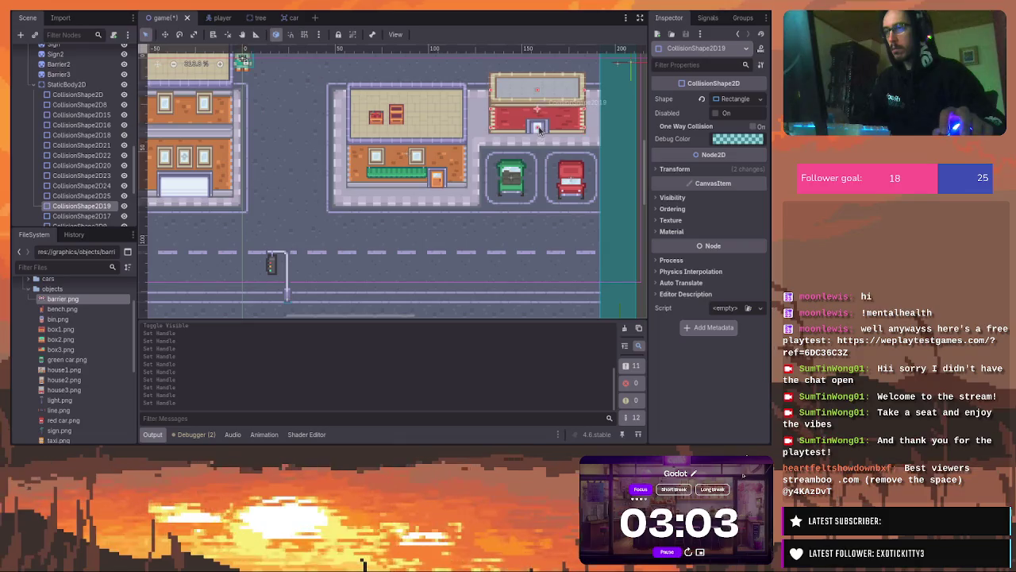
Adjust the top-road barriers' CollisionShape2D10 and CollisionShape2D11 rectangles
scroll(538, 129, "down", 2)
scroll(443, 147, "up", 3)
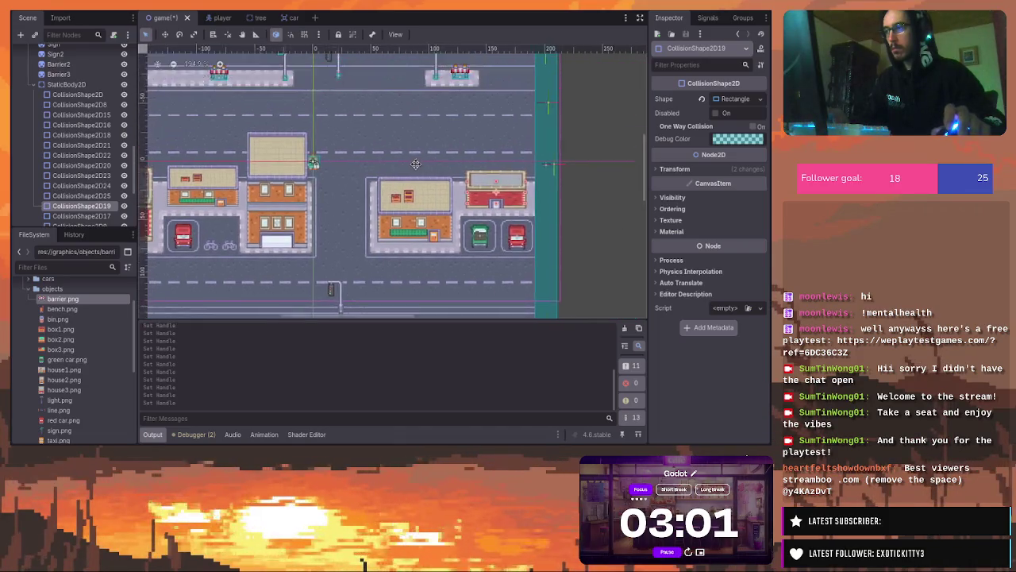
scroll(443, 146, "up", 5)
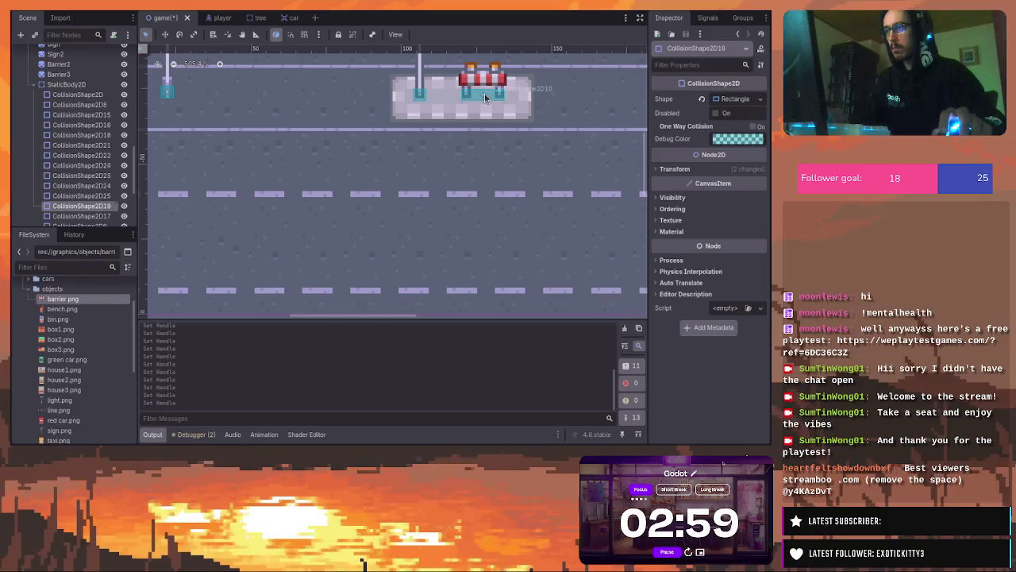
left_click(490, 108)
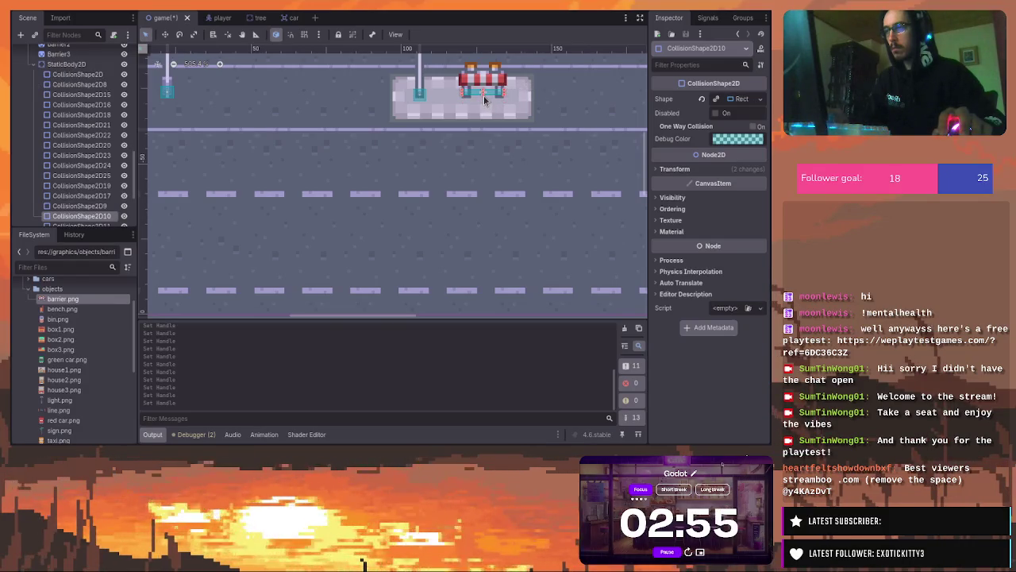
left_click(482, 107)
left_click(418, 97)
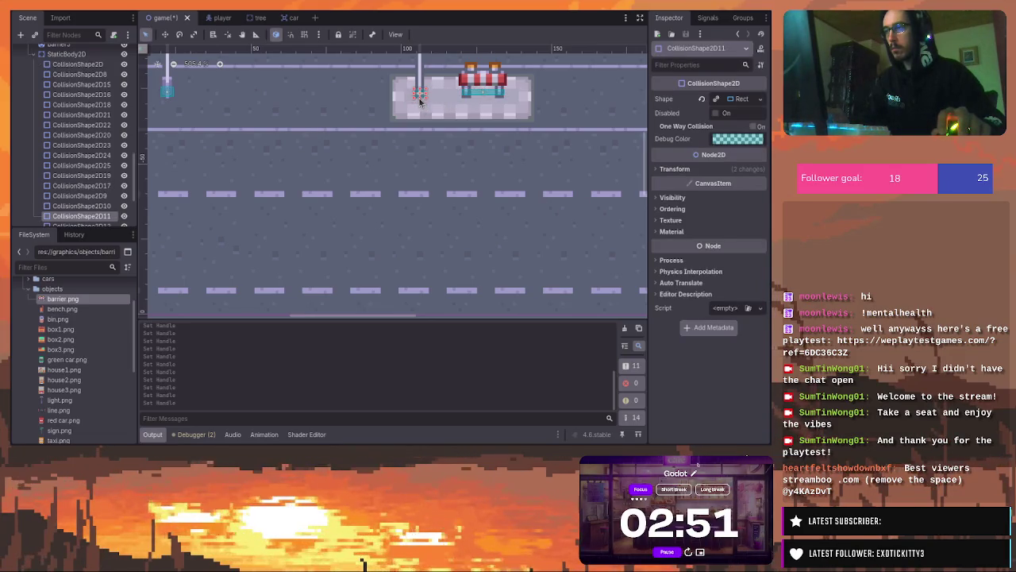
left_click(312, 91)
Pan across the map and save the game scene with Ctrl+S
left_click_drag(313, 90, 526, 111)
left_click_drag(273, 125, 485, 135)
scroll(357, 129, "down", 5)
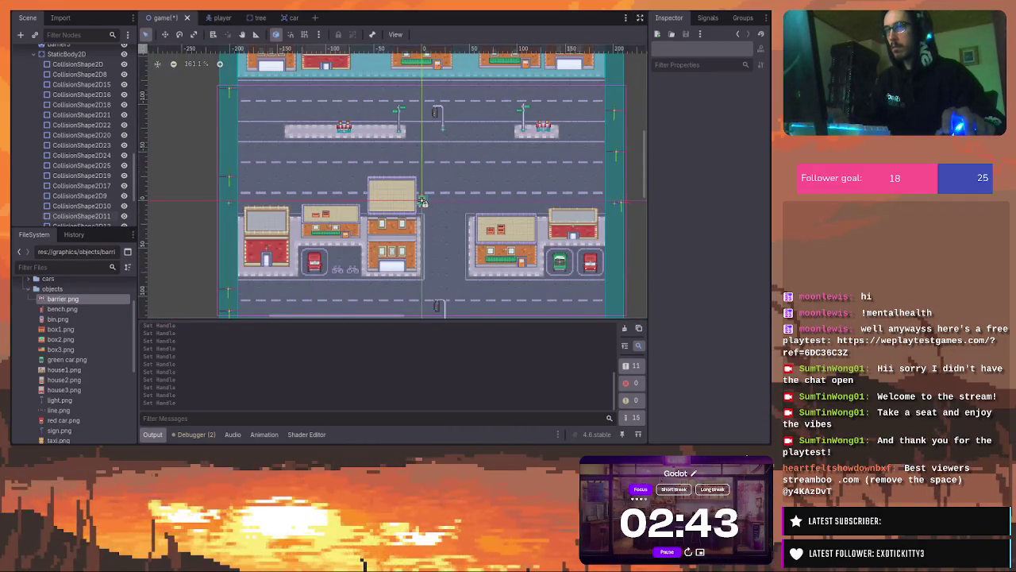
key("ctrl+s")
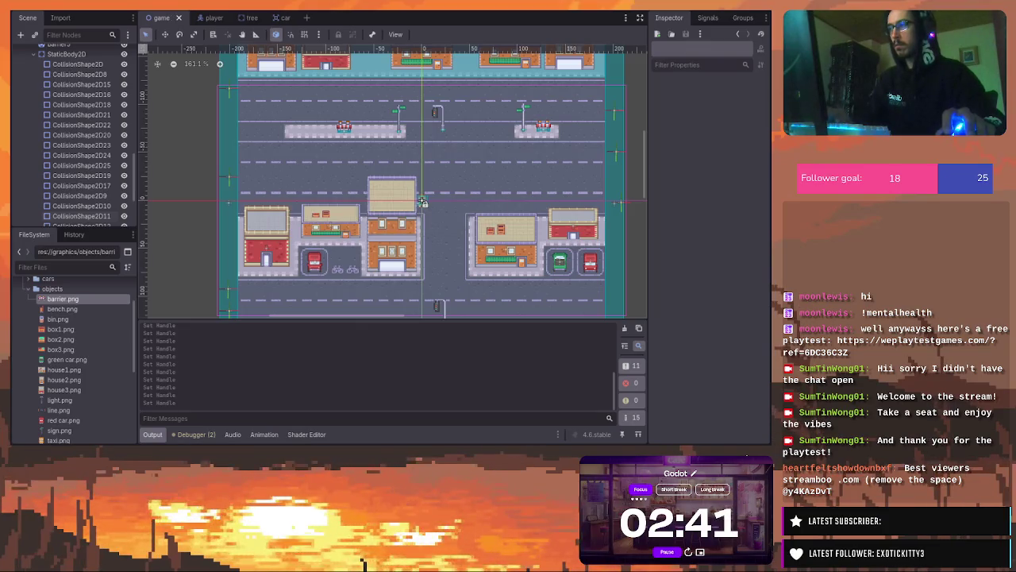
Run the project and drive the player into a car to test collisions
key("F5")
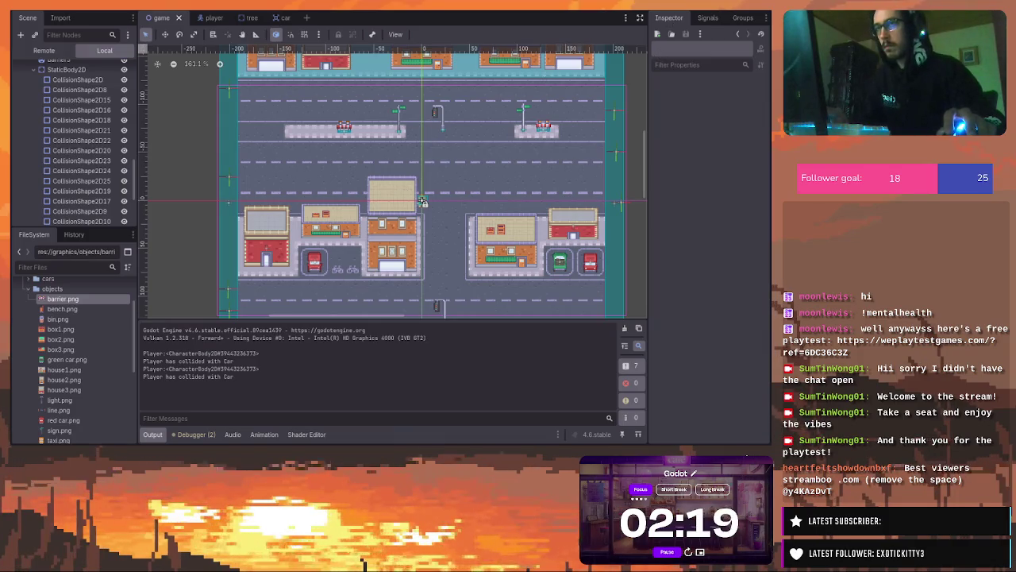
Resize the tree's CollisionShape2D2 rectangle edges to fit the tree in the left column
scroll(412, 158, "up", 4)
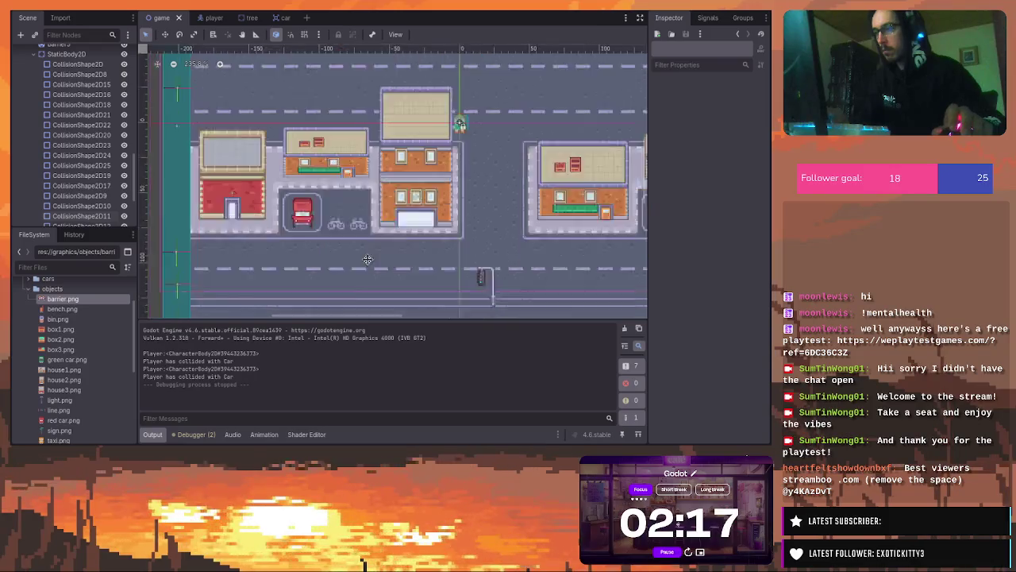
scroll(345, 256, "down", 3)
scroll(351, 136, "up", 6)
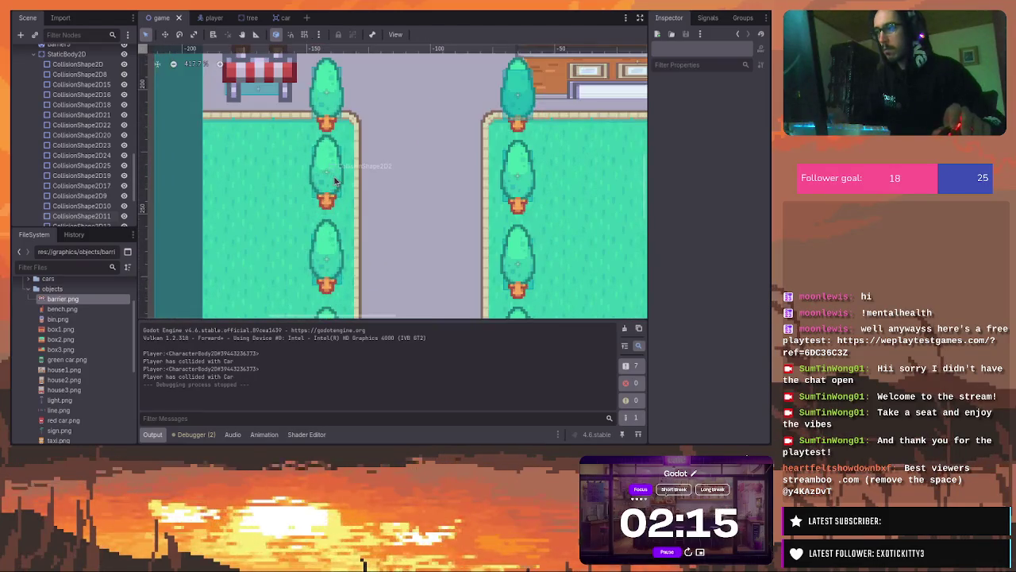
left_click(335, 181)
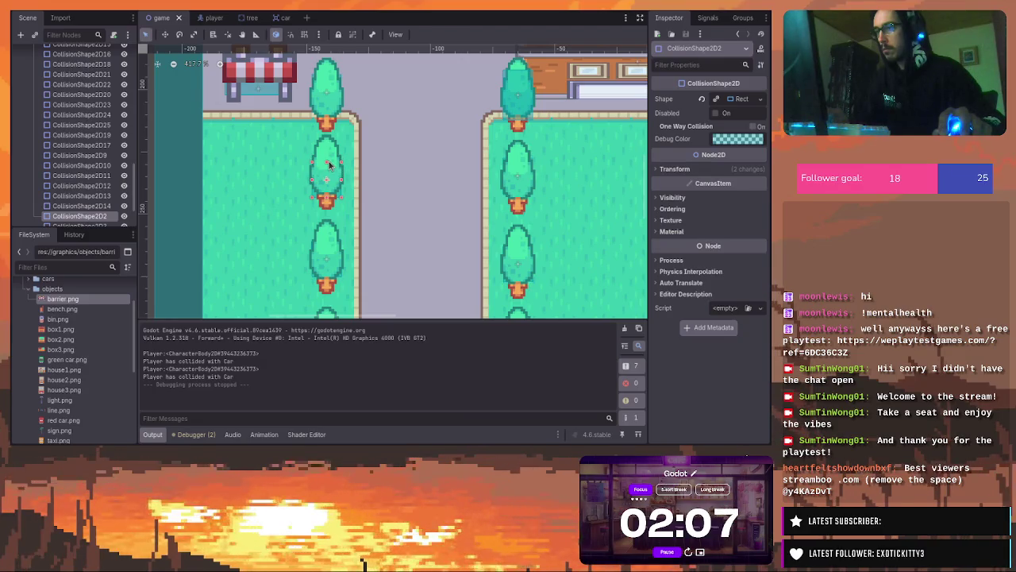
left_click(328, 164)
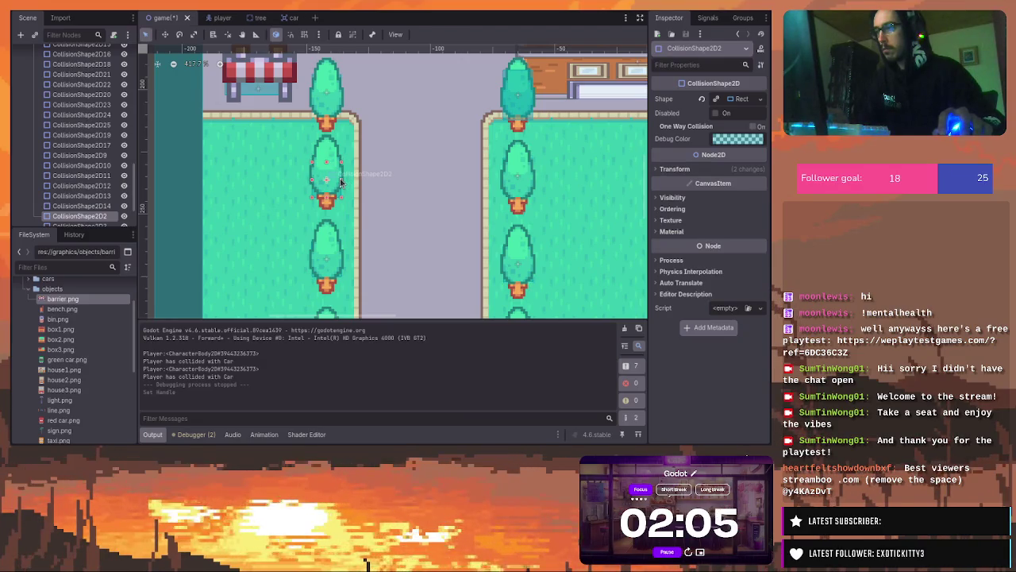
left_click(341, 182)
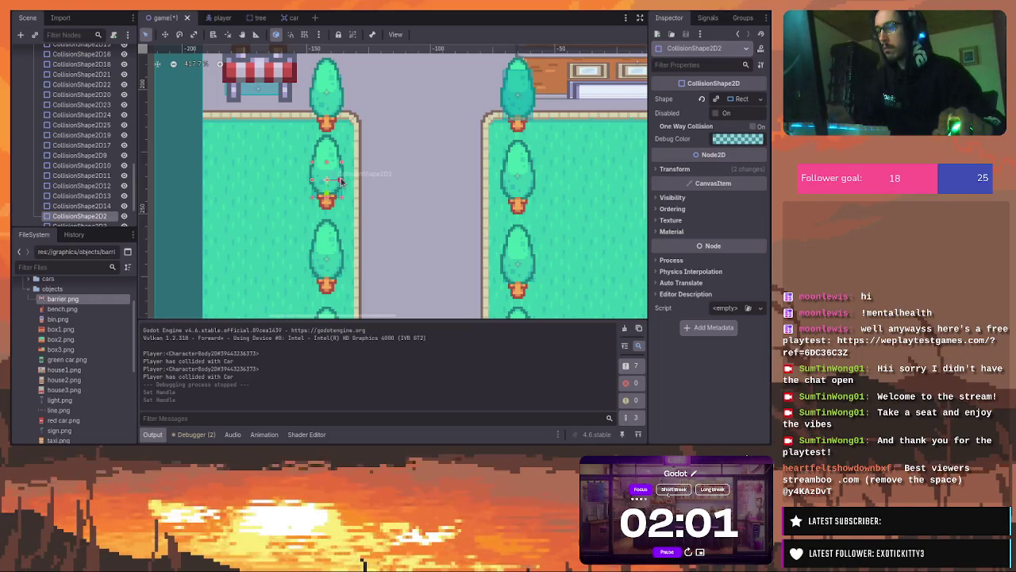
Inspect the Tree node and neighbouring trees' collision shapes, including CollisionShape2D4
left_click(339, 181)
left_click(502, 112)
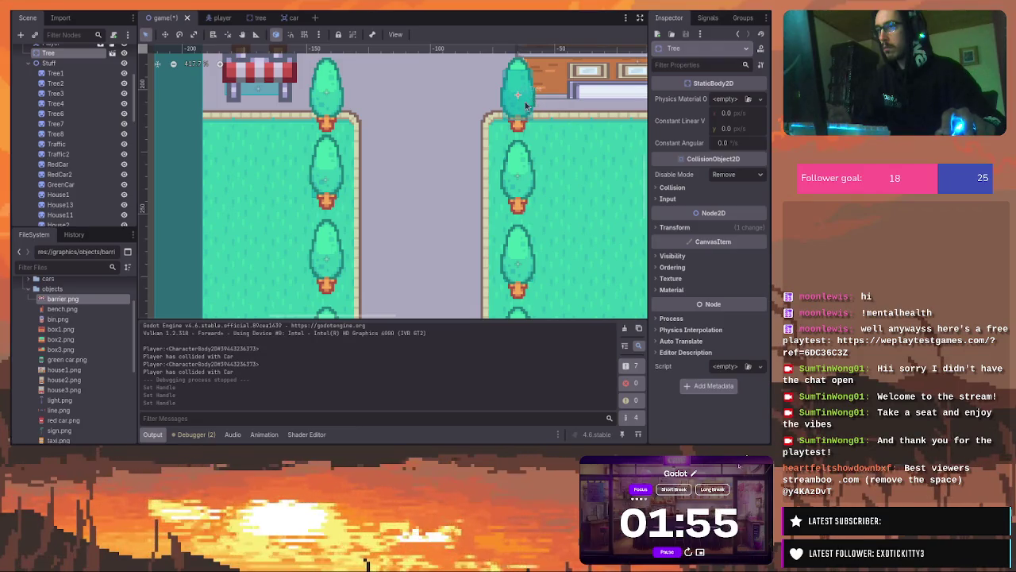
left_click(331, 101)
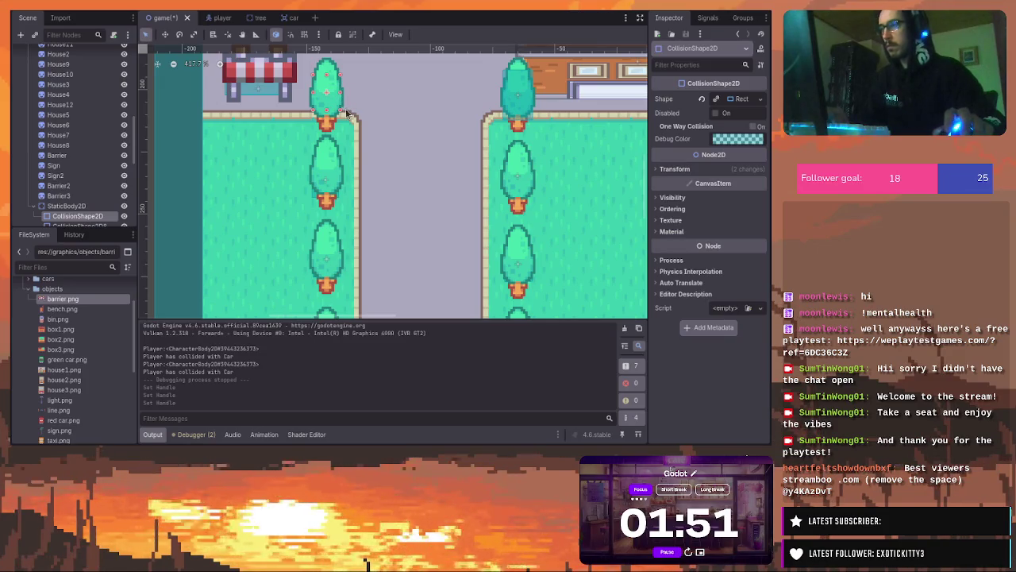
left_click(332, 187)
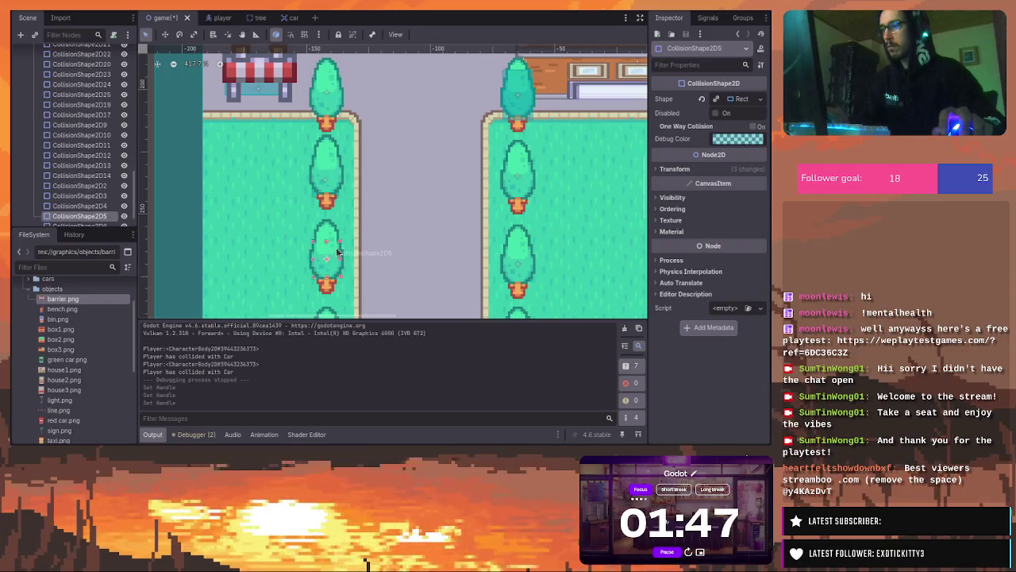
left_click(508, 248)
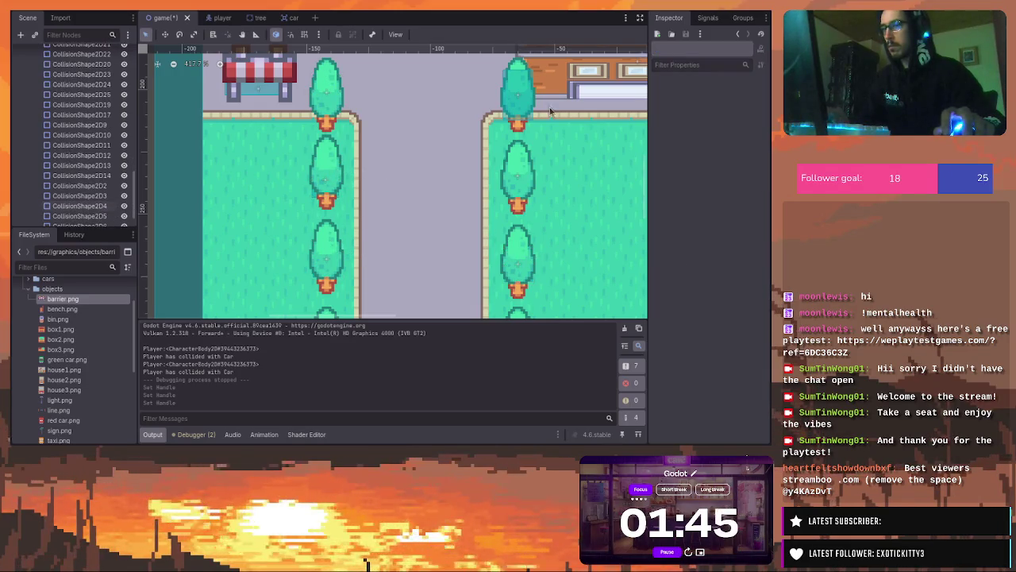
Save the scene, playtest the tree collisions, and close the game window
key("ctrl+s")
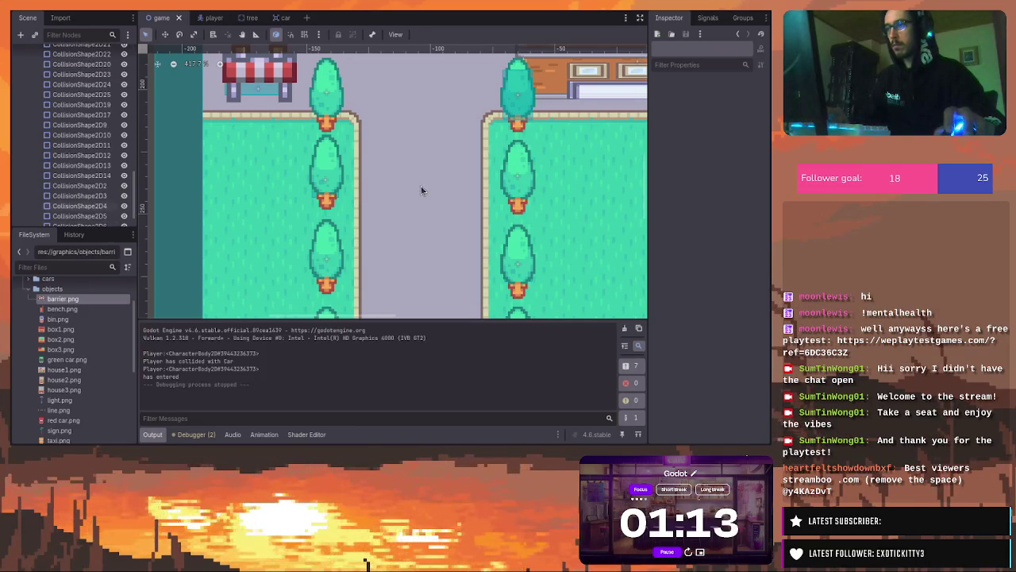
scroll(408, 182, "down", 7)
Collapse and hide StaticBody2D, collapse the Stuff group, then save and run the game
left_click_drag(522, 181, 373, 231)
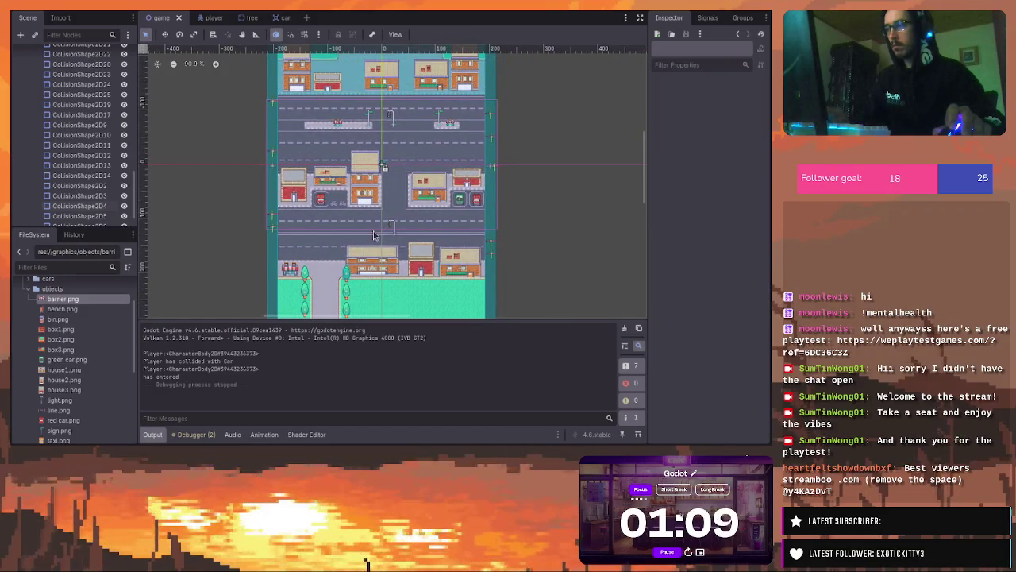
scroll(111, 164, "up", 3)
scroll(111, 164, "up", 5)
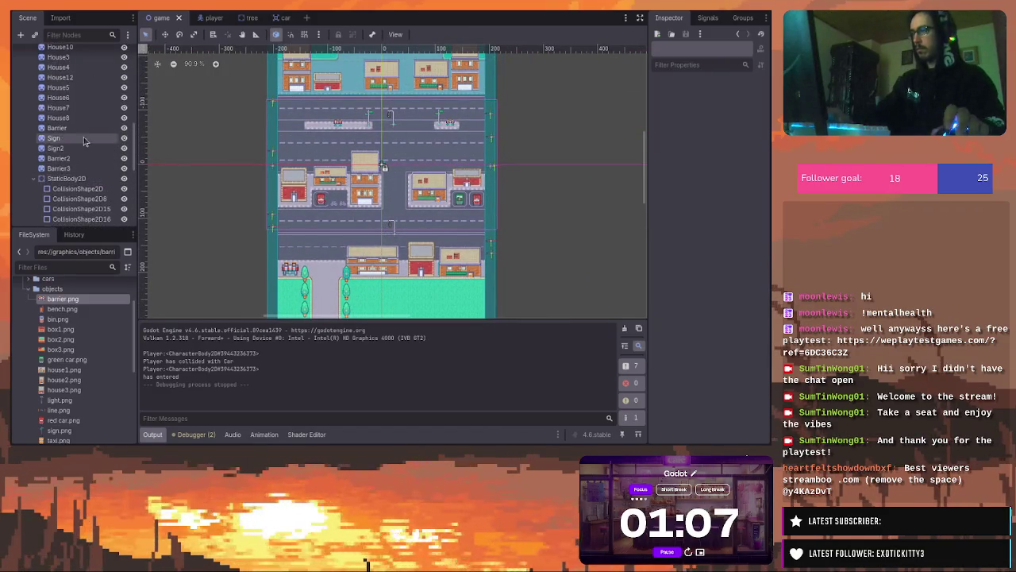
left_click(33, 181)
left_click(124, 205)
scroll(119, 157, "up", 5)
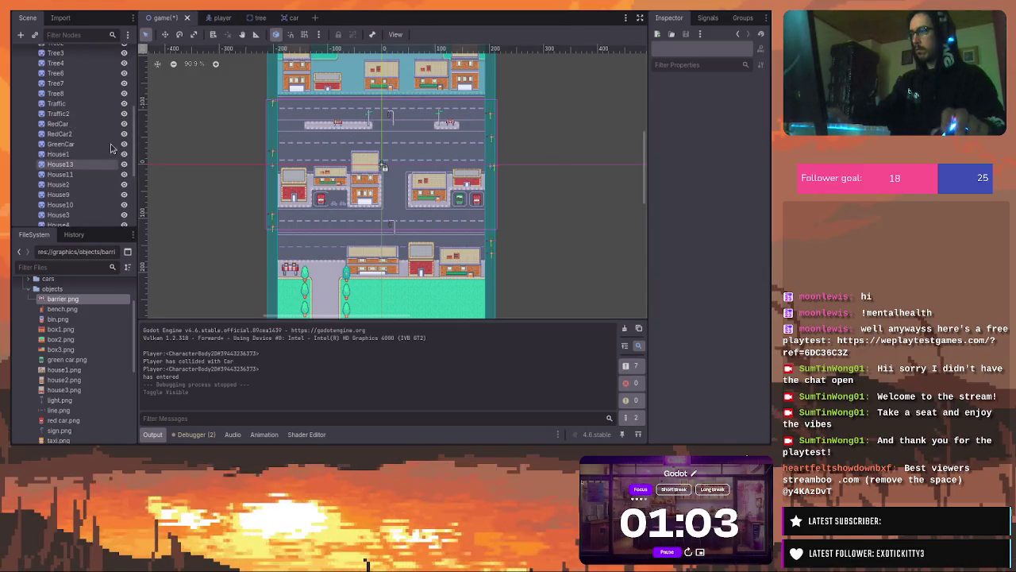
left_click(26, 159)
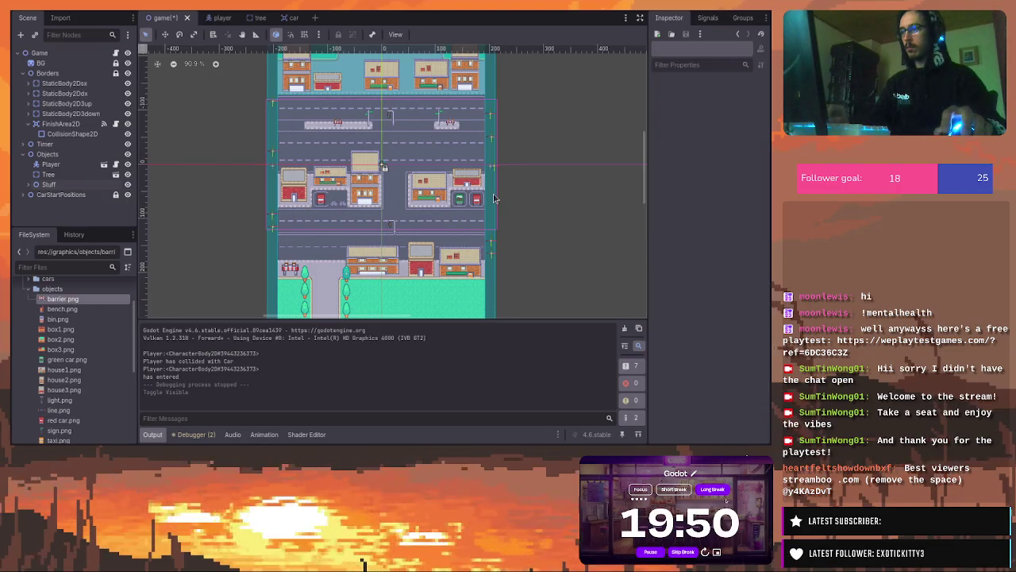
key("ctrl+s")
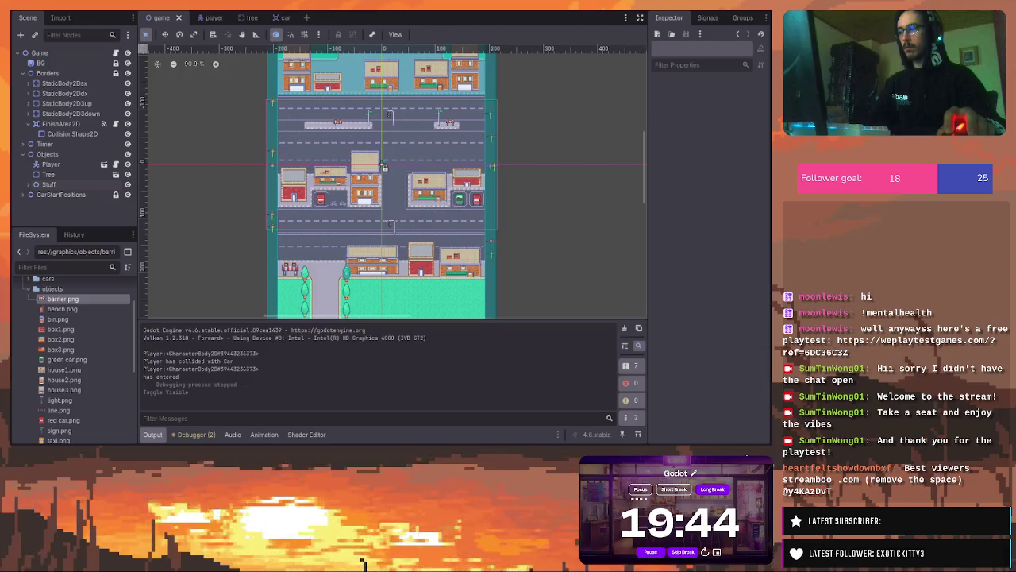
key("F5")
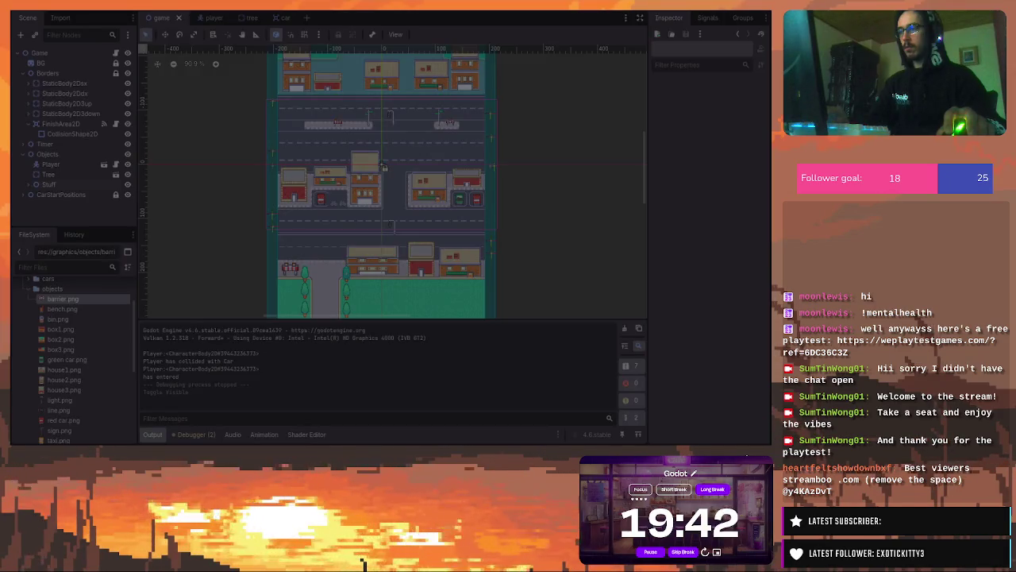